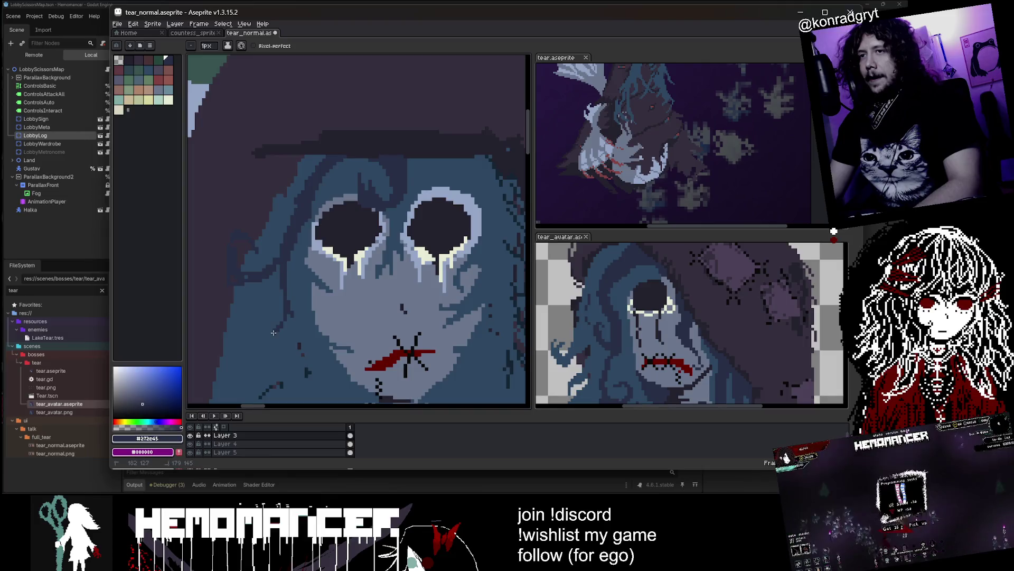
- Darken a short run of pixels along the hood edge with the Pencil
scroll(294, 262, "down", 2)
scroll(289, 270, "up", 1)
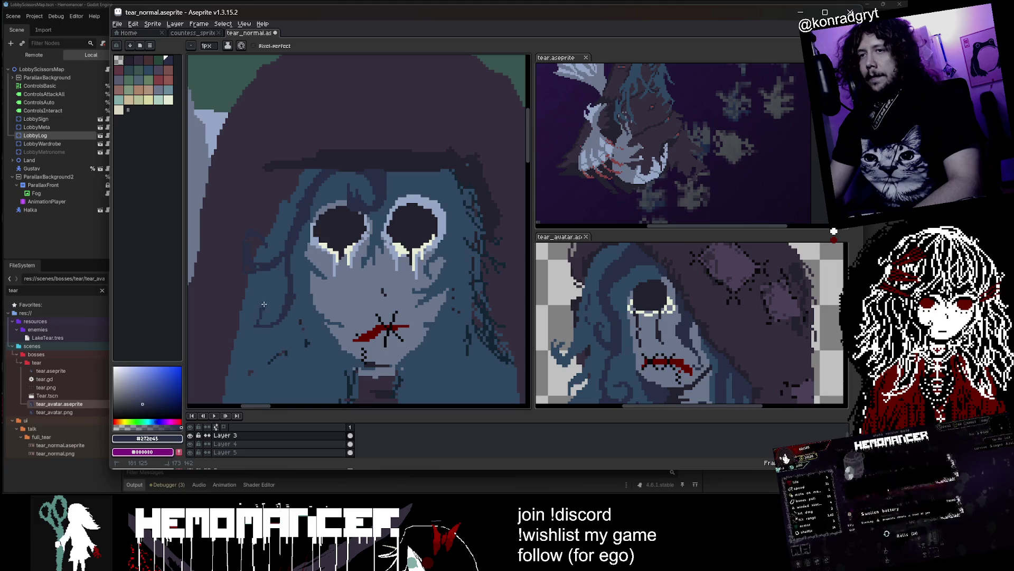
scroll(294, 287, "down", 2)
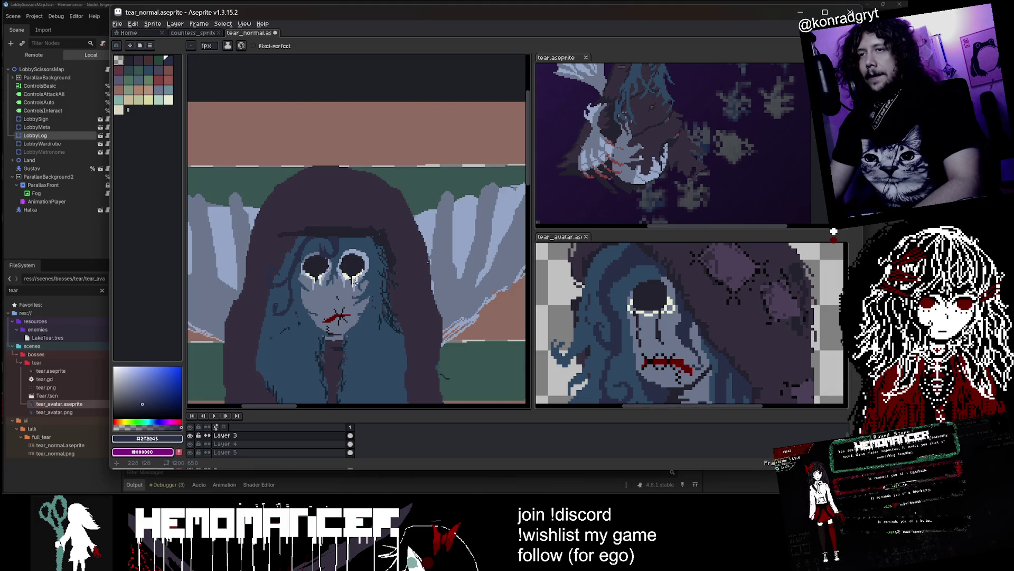
scroll(343, 296, "down", 1)
scroll(376, 152, "up", 3)
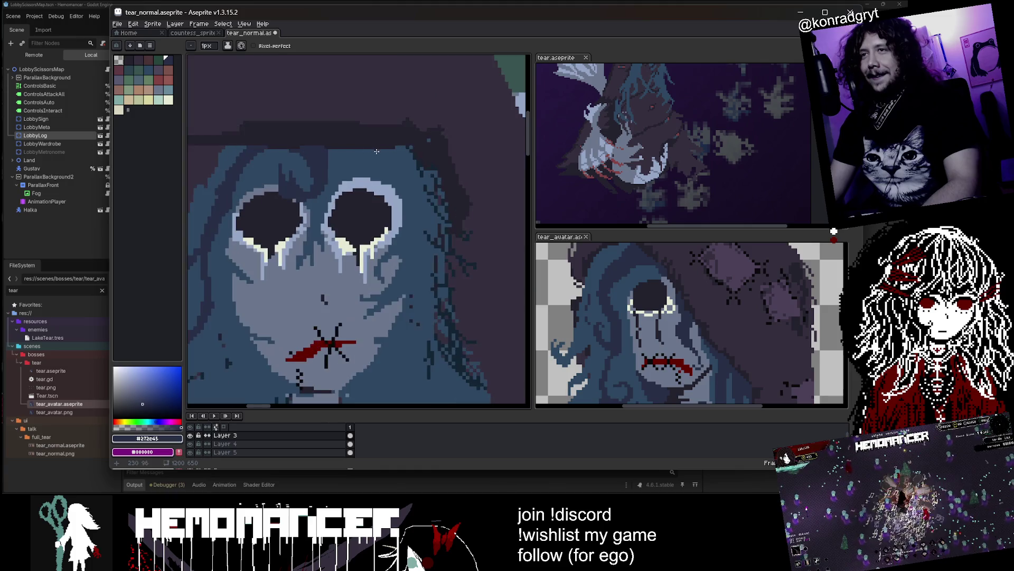
left_click_drag(375, 152, 390, 149)
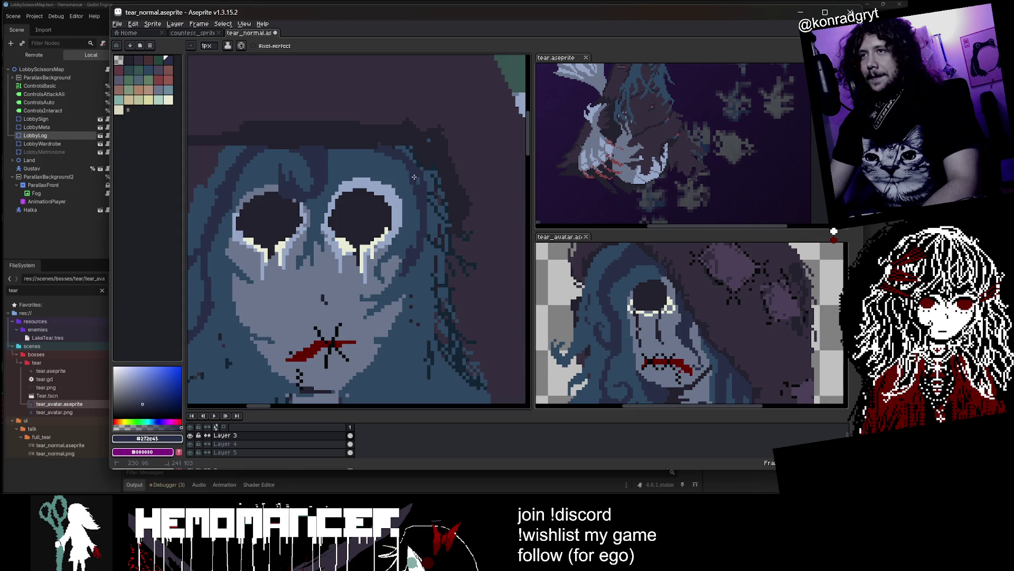
- Add a short dark vertical stroke beside the face, zooming in and out to check
scroll(419, 234, "down", 4)
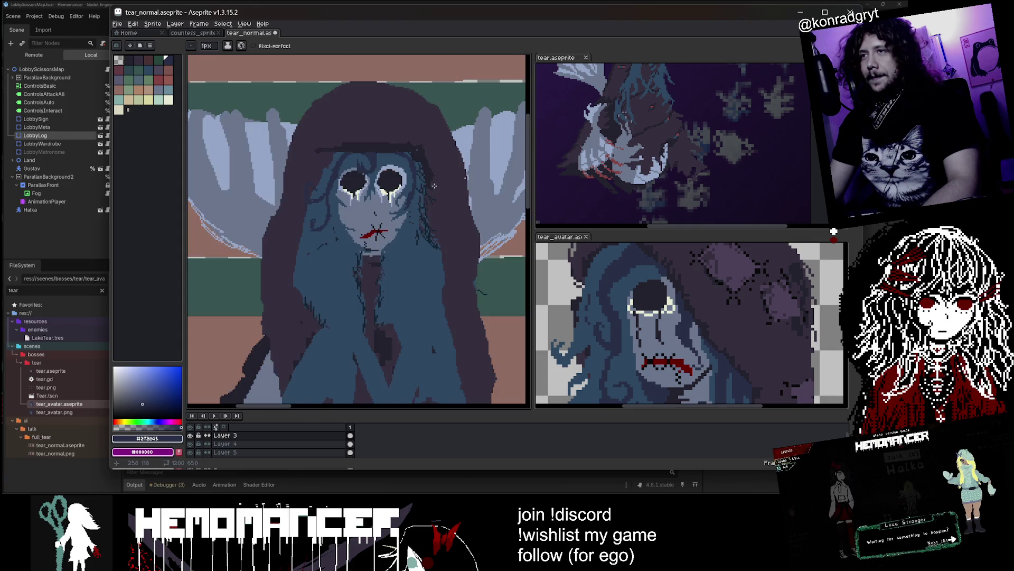
scroll(424, 220, "up", 3)
scroll(438, 228, "up", 1)
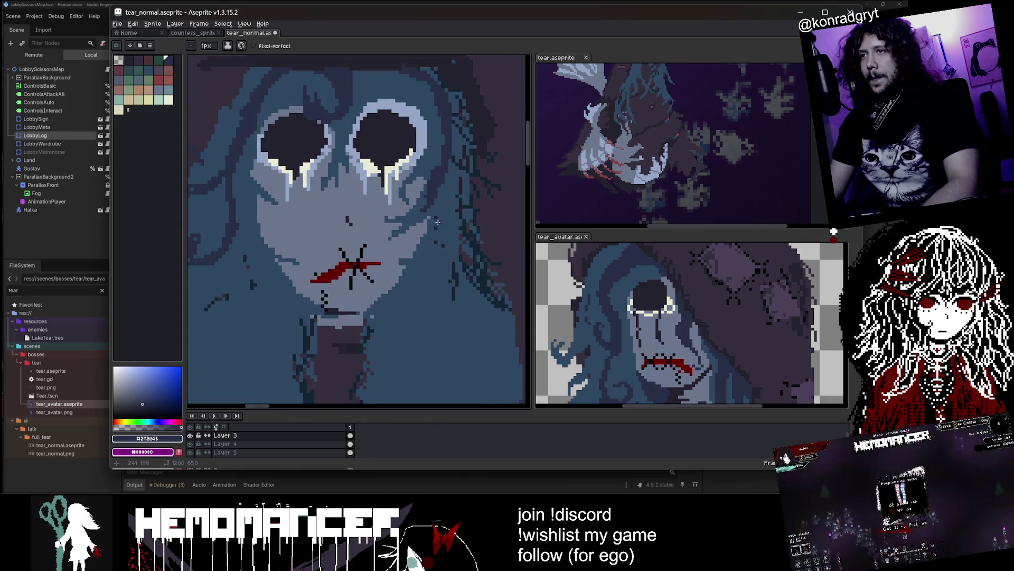
left_click_drag(432, 202, 432, 279)
scroll(432, 291, "down", 4)
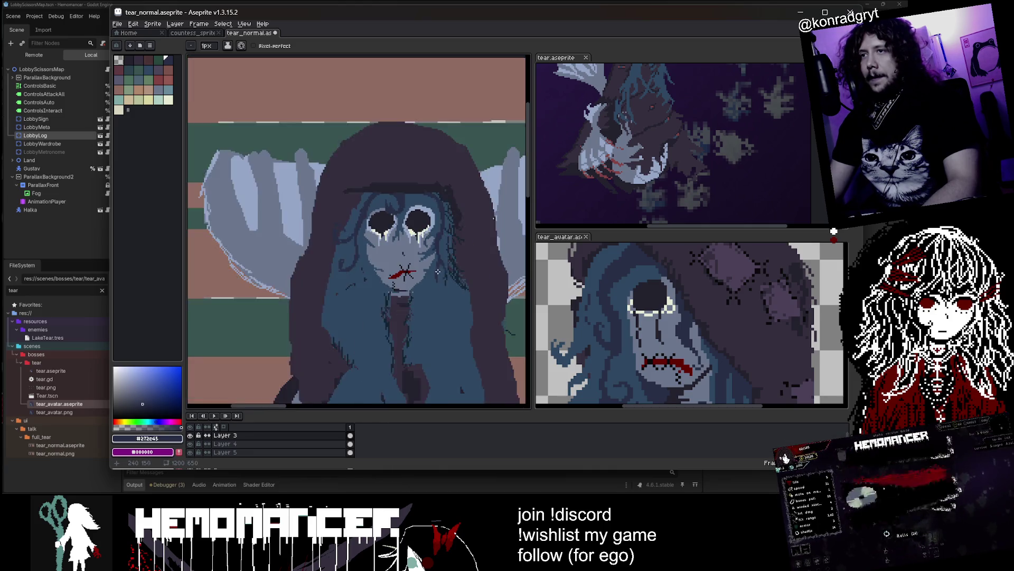
scroll(433, 267, "up", 3)
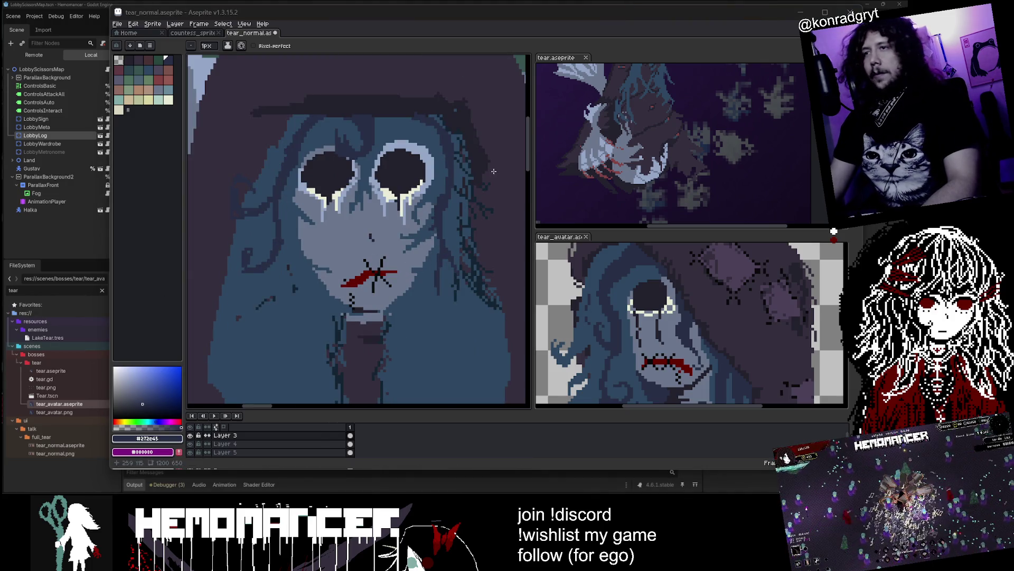
scroll(447, 191, "up", 1)
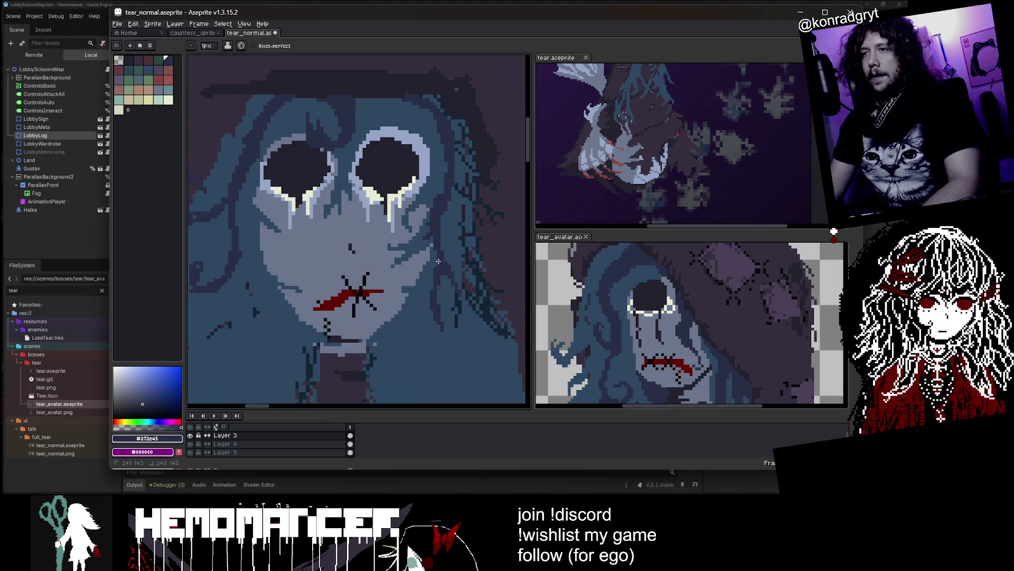
scroll(447, 330, "down", 1)
scroll(444, 285, "up", 3)
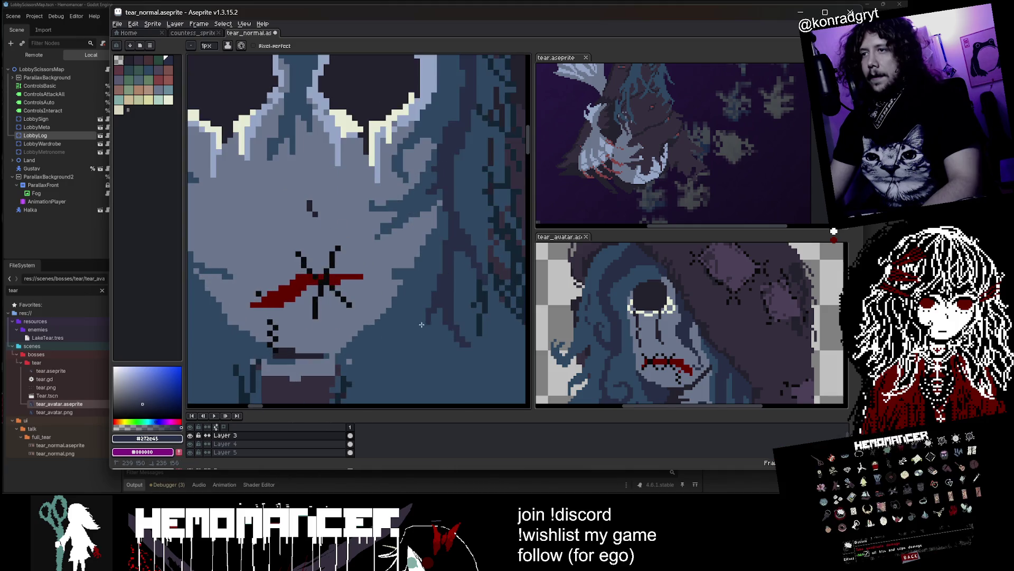
scroll(444, 282, "down", 2)
scroll(444, 283, "down", 1)
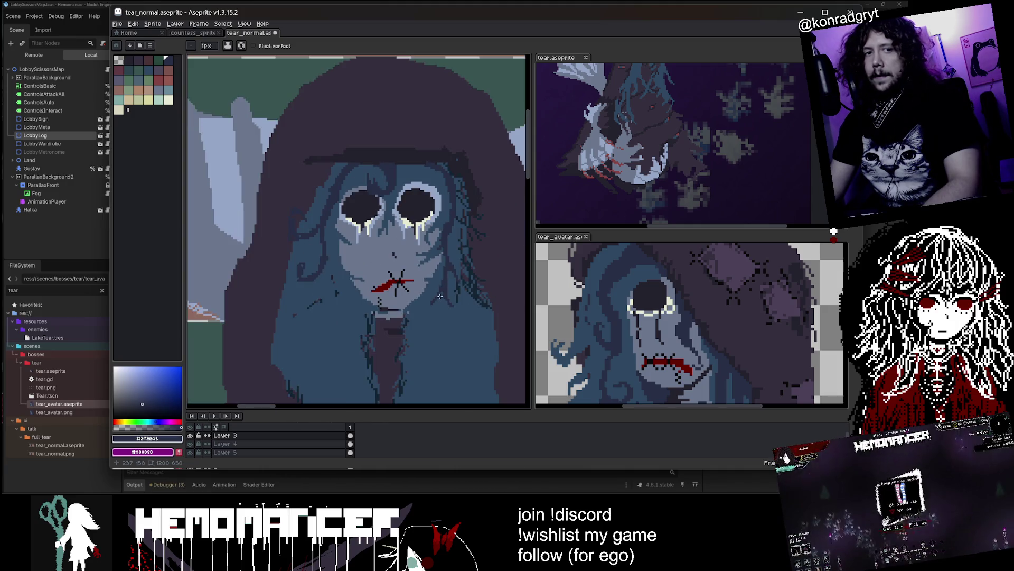
scroll(326, 161, "up", 1)
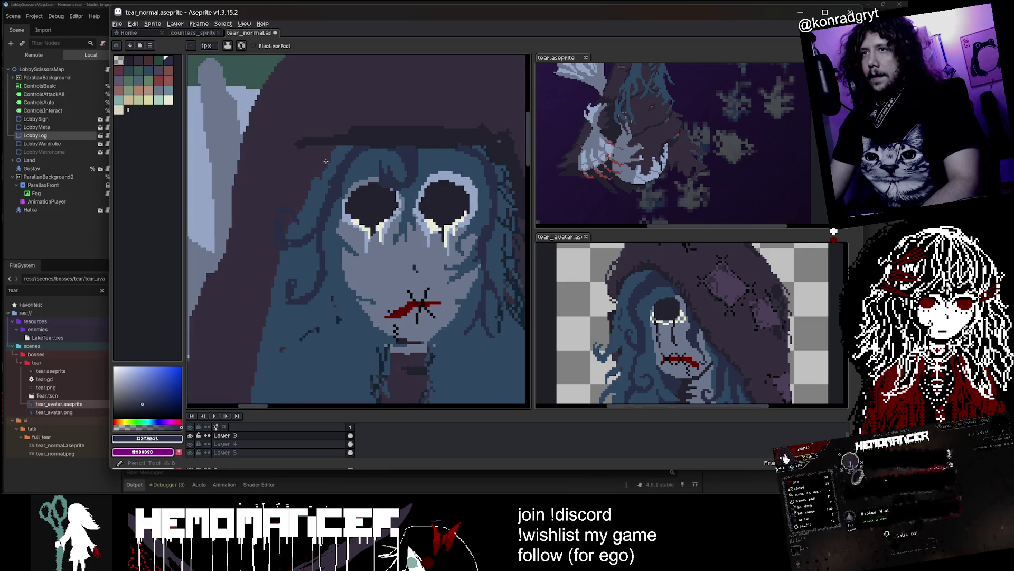
scroll(326, 161, "up", 1)
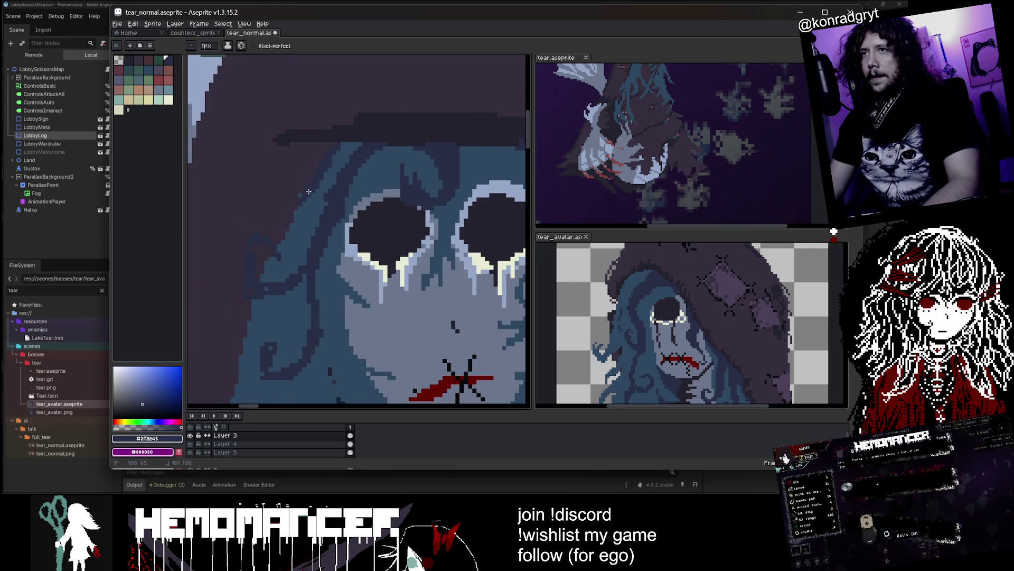
scroll(341, 180, "down", 2)
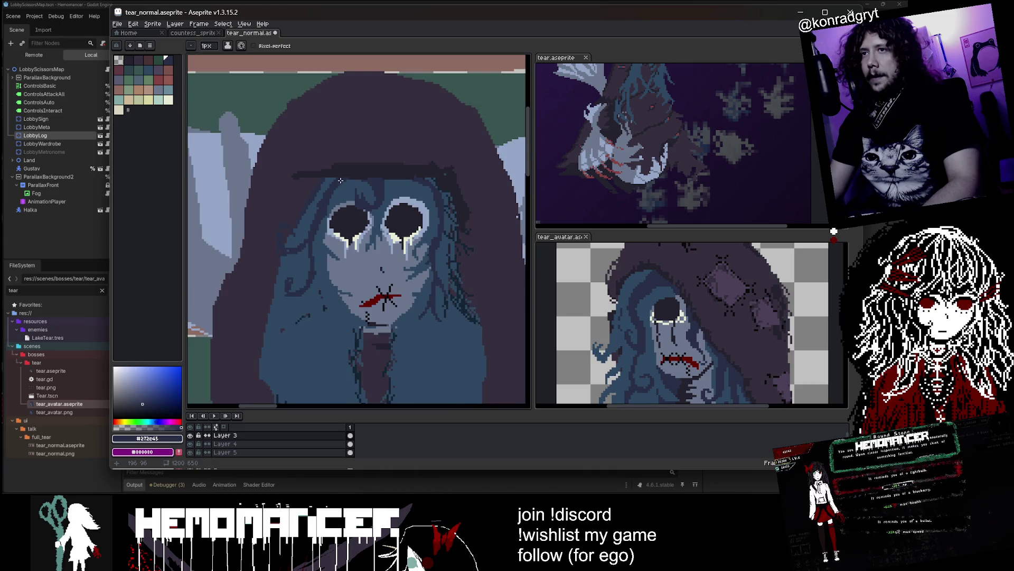
scroll(329, 179, "up", 1)
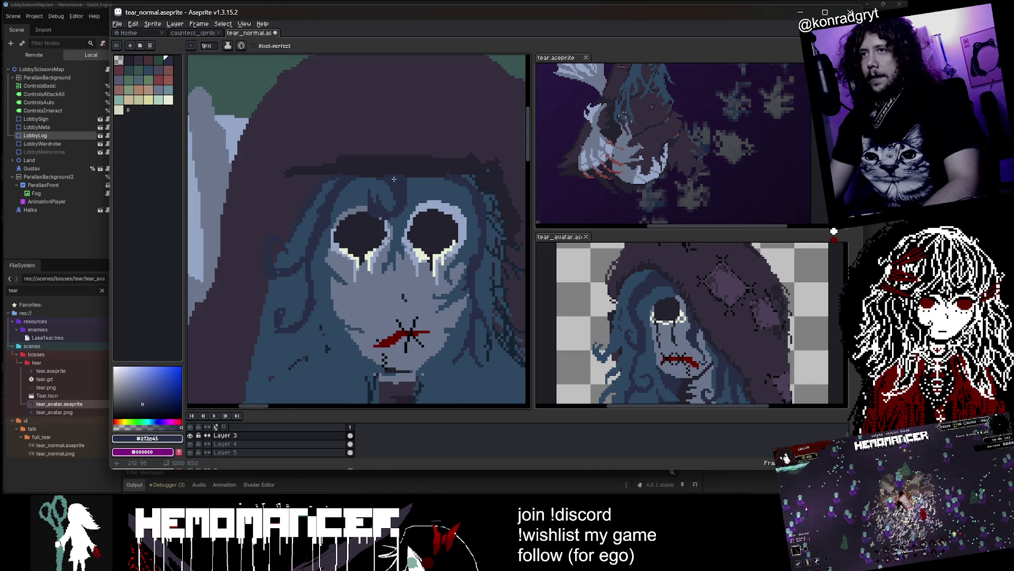
scroll(326, 216, "up", 1)
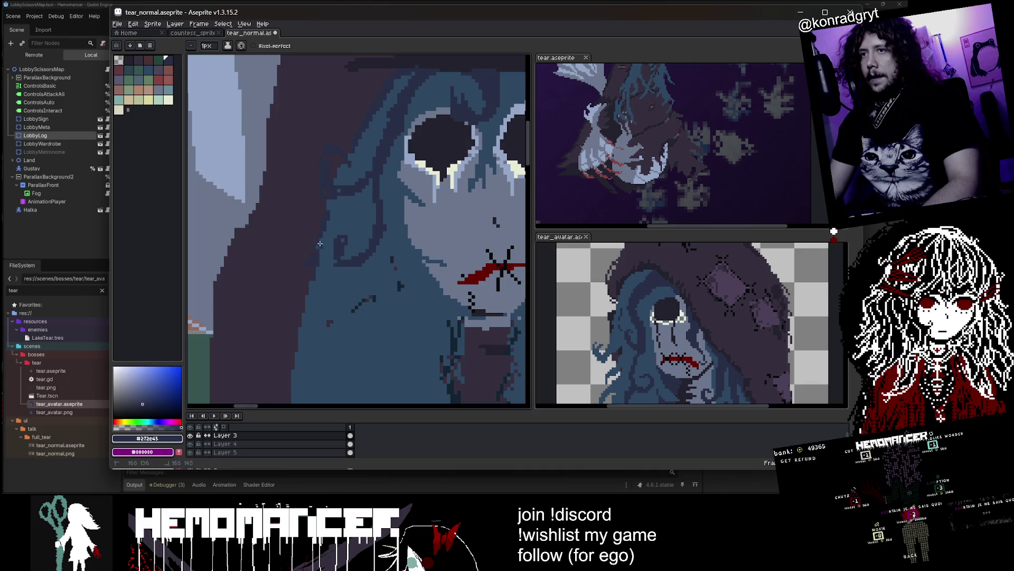
scroll(328, 312, "down", 1)
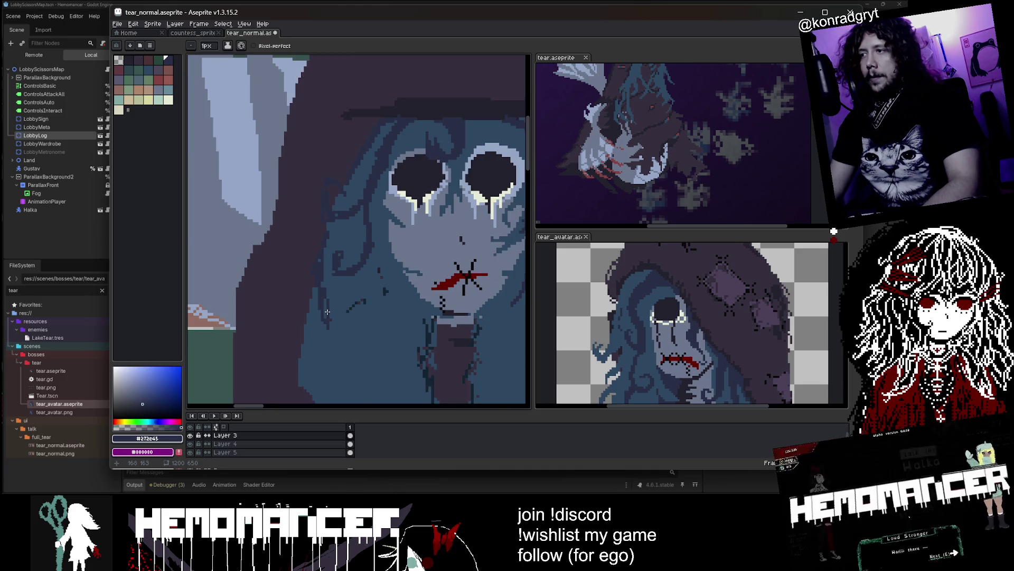
scroll(322, 302, "down", 1)
scroll(322, 302, "up", 1)
scroll(773, 349, "down", 3)
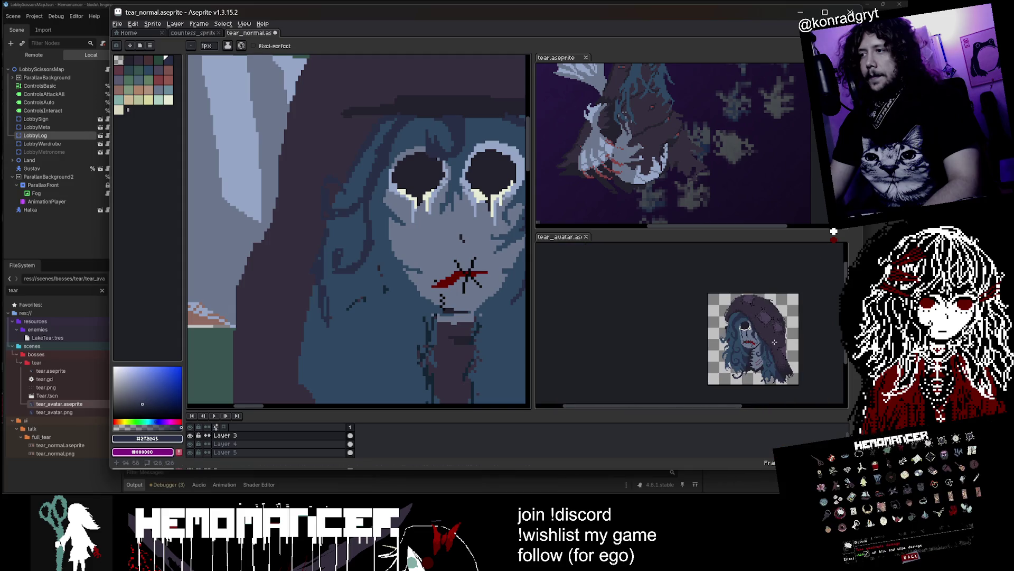
scroll(773, 348, "up", 2)
scroll(362, 242, "down", 2)
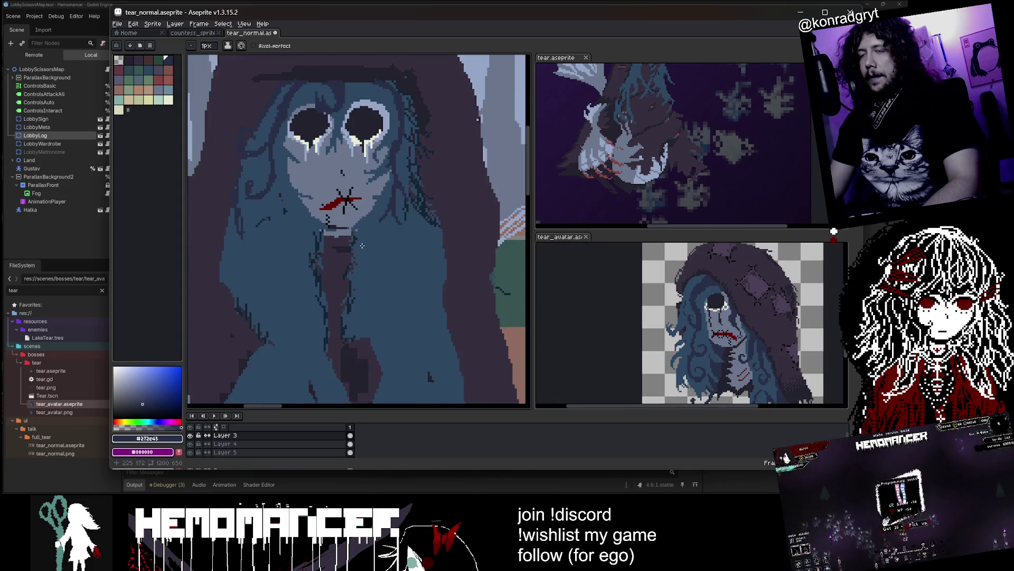
scroll(362, 242, "up", 2)
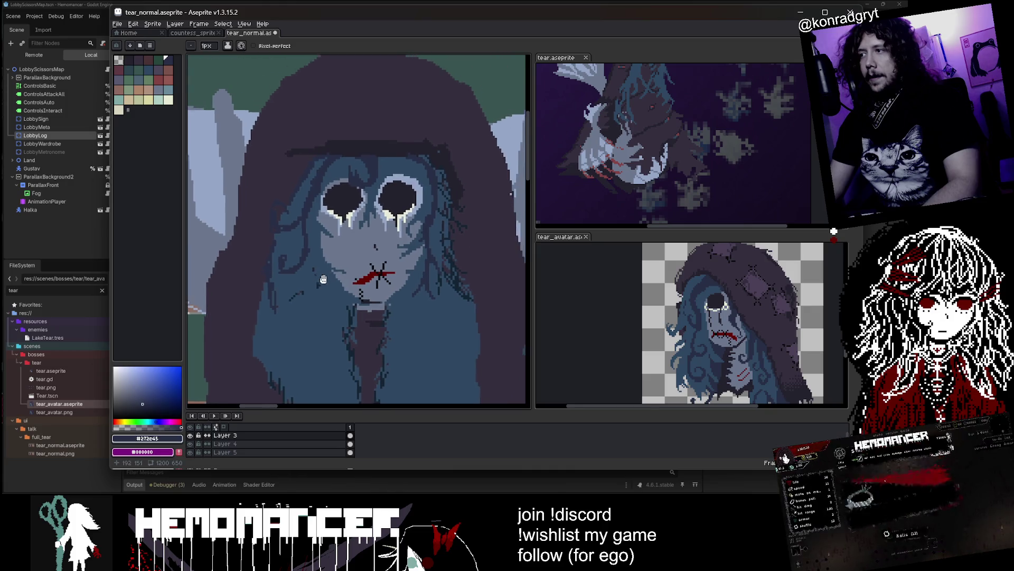
- In tear_avatar, pick the hood colour and select all of Layer 2 for copying
left_click(735, 289, "alt")
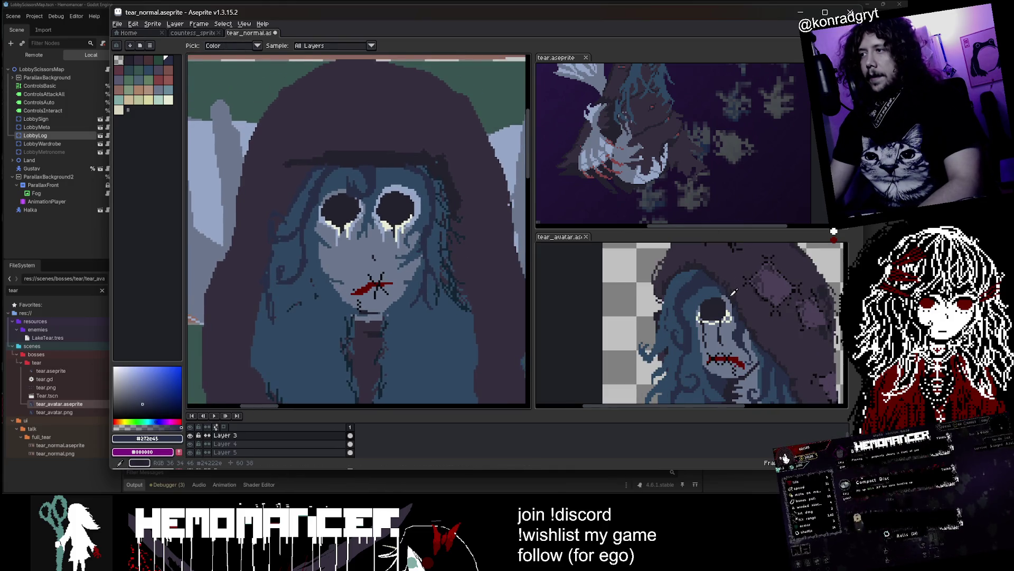
scroll(734, 289, "down", 2)
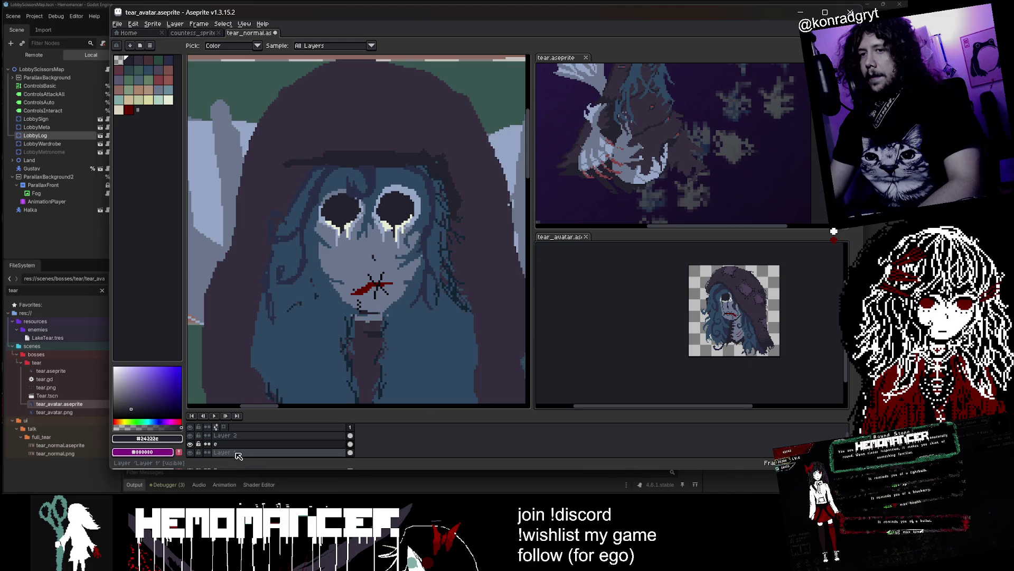
left_click(239, 436)
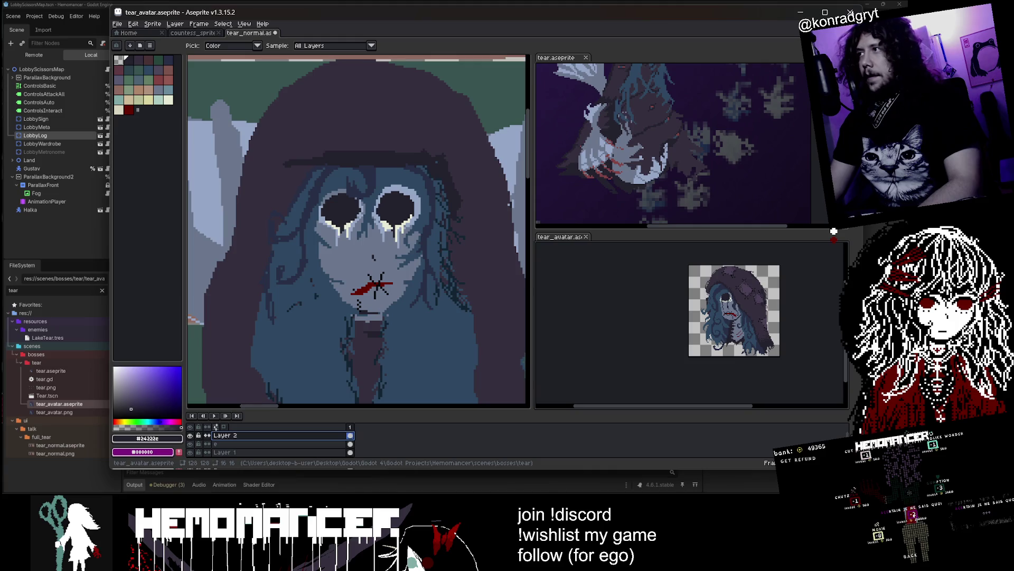
key("m")
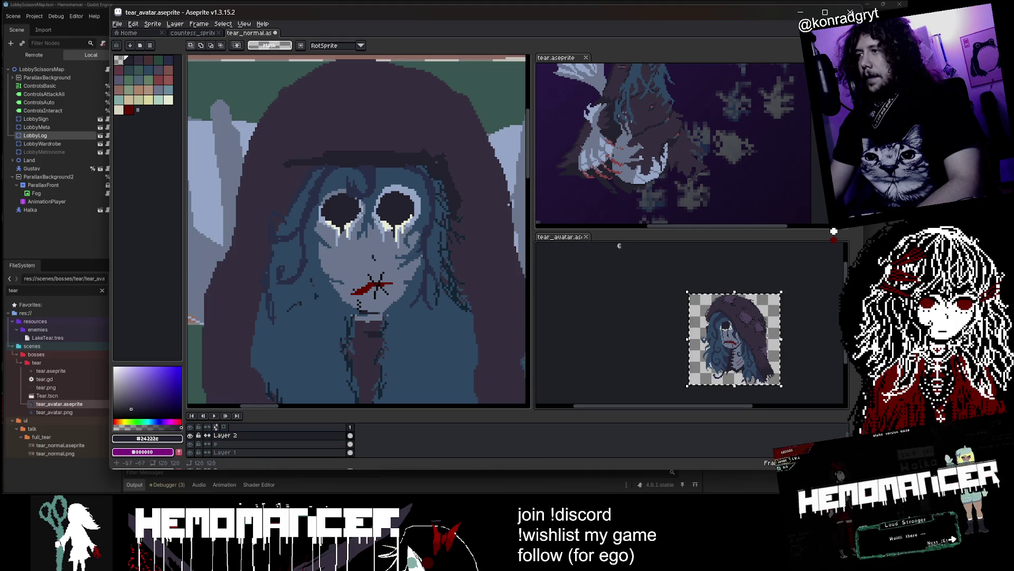
- Paste the avatar into tear_normal and move it toward the figure's head
left_click(465, 130)
key("ctrl+v")
scroll(465, 130, "down", 2)
left_click_drag(465, 130, 480, 169)
- Drop the first pasted avatar in place on the canvas
scroll(492, 199, "down", 1)
scroll(493, 199, "right", 5)
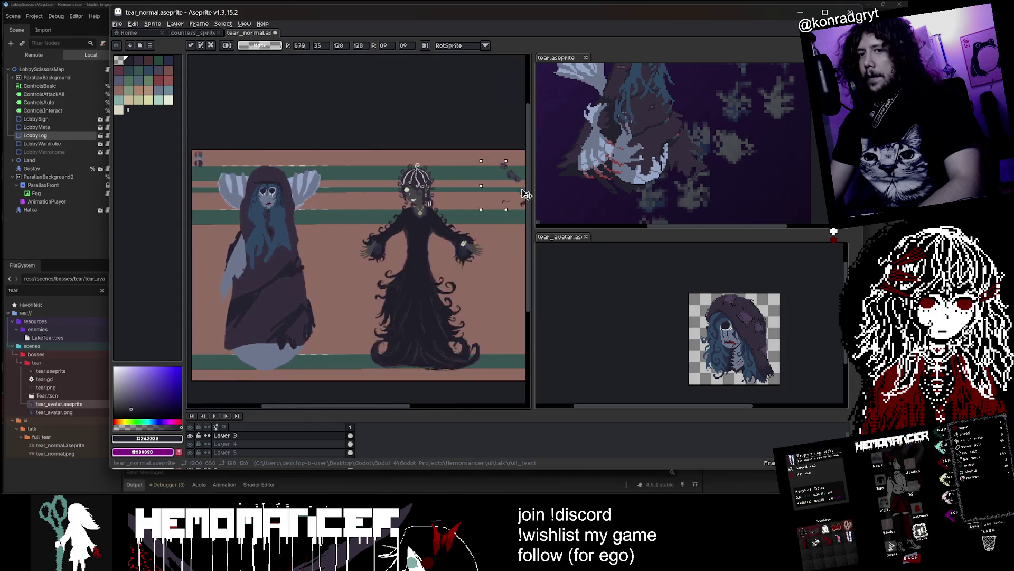
key("Return")
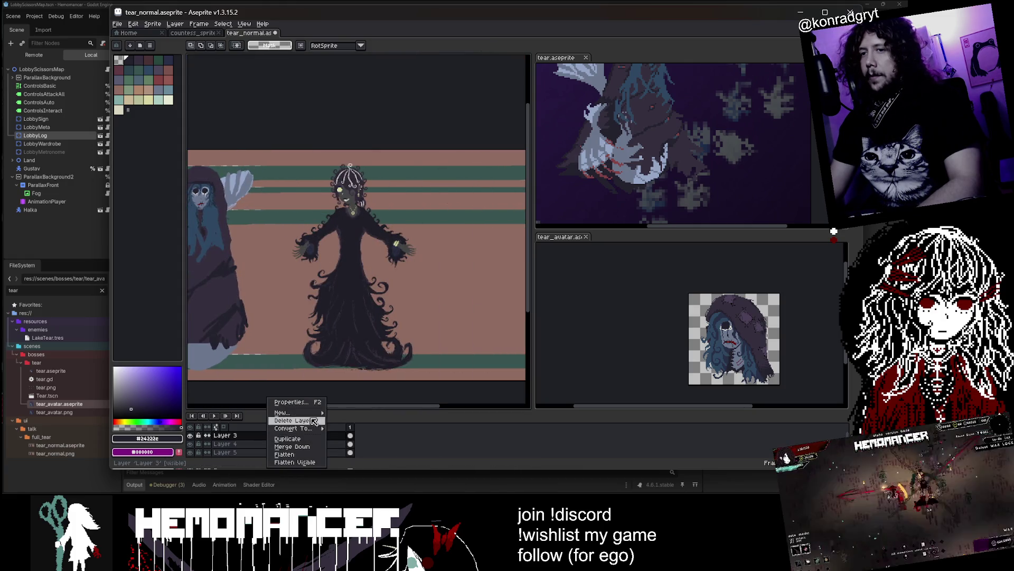
scroll(271, 436, "up", 1)
left_click_drag(262, 317, 434, 315)
- Paste the avatar again, align its hood with the figure's head, and commit it
key("ctrl+v")
scroll(435, 314, "up", 3)
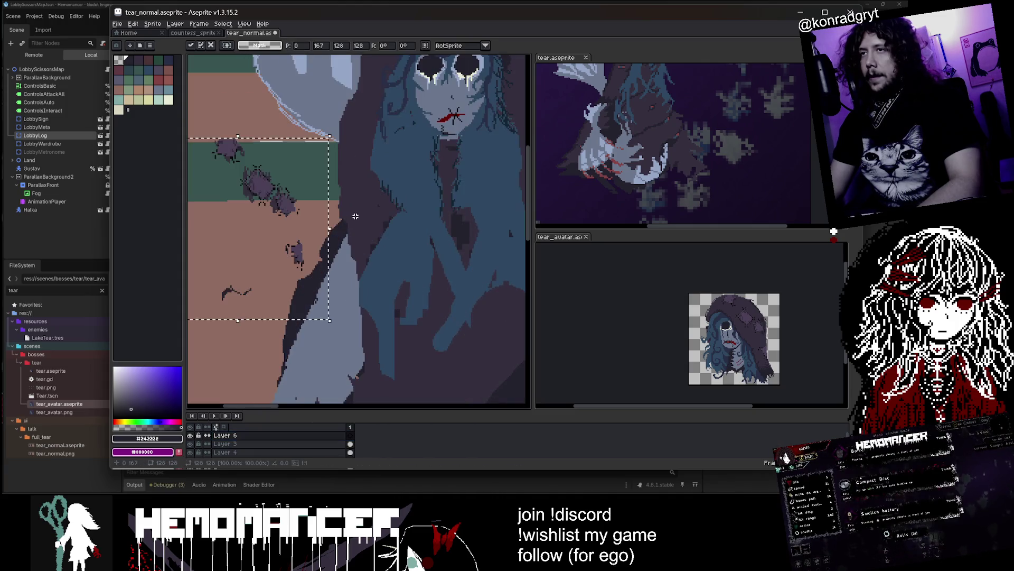
left_click_drag(467, 122, 459, 117)
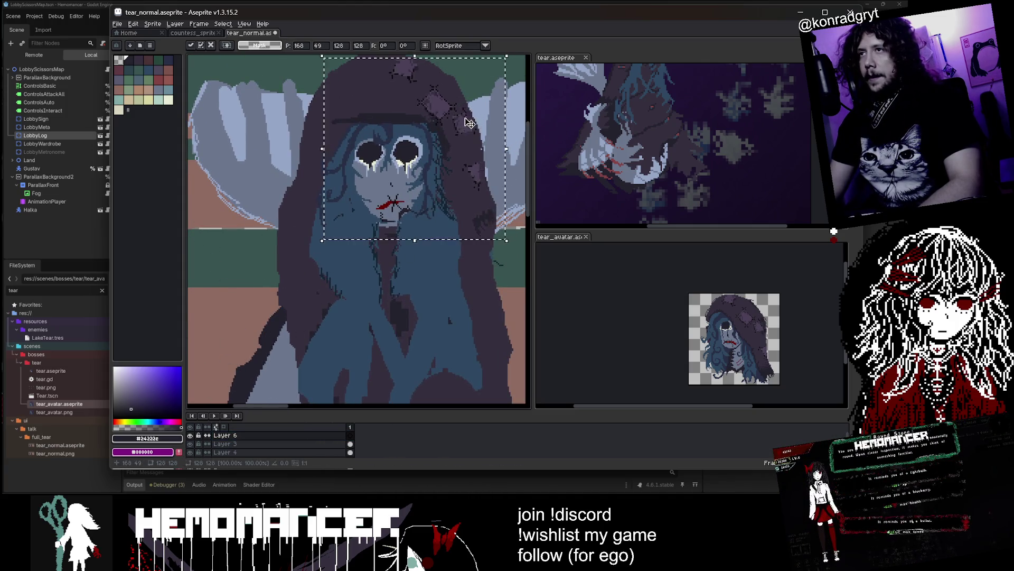
scroll(435, 174, "up", 3)
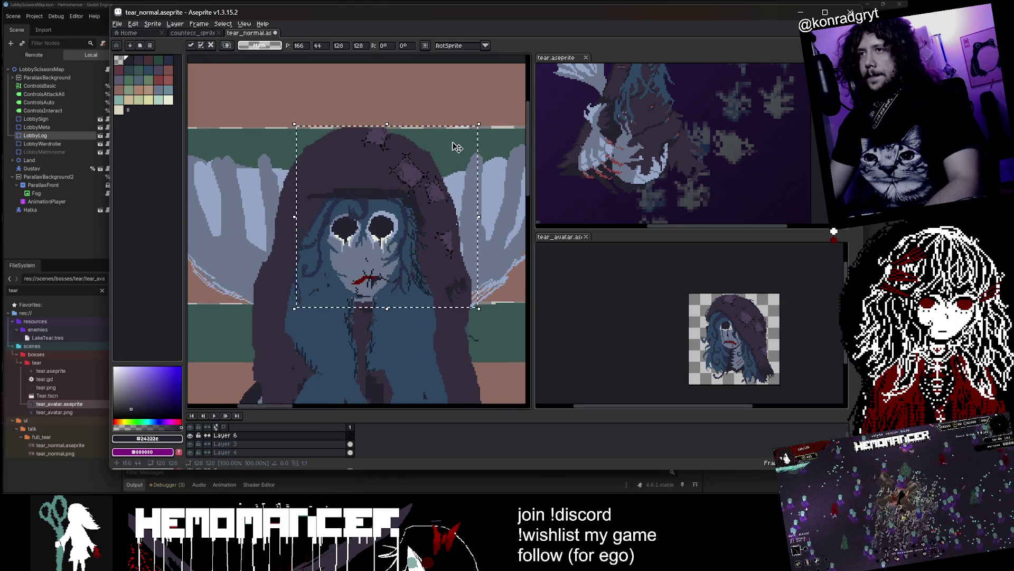
key("Return")
- Copy a small patch from the hood's right side onto its upper left
scroll(427, 178, "up", 1)
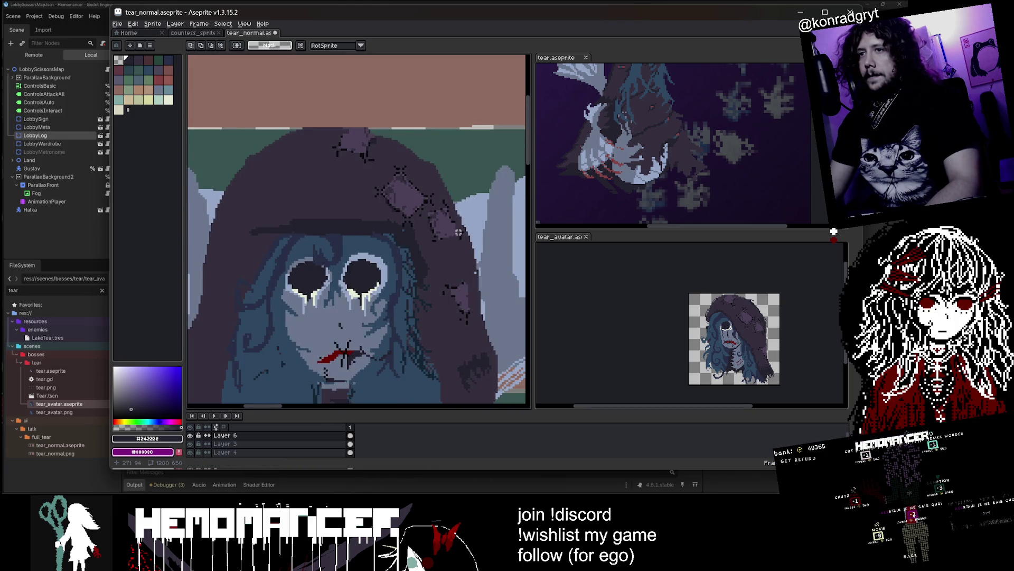
left_click_drag(436, 316, 489, 246)
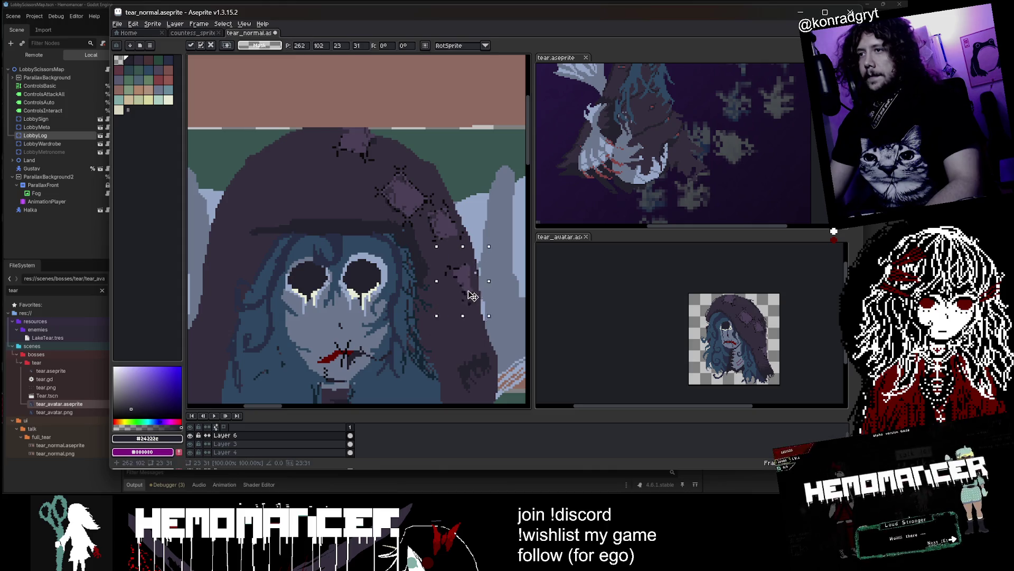
mouse_move(472, 296)
left_mouse_down()
mouse_move(272, 192)
mouse_move(244, 230)
left_mouse_up()
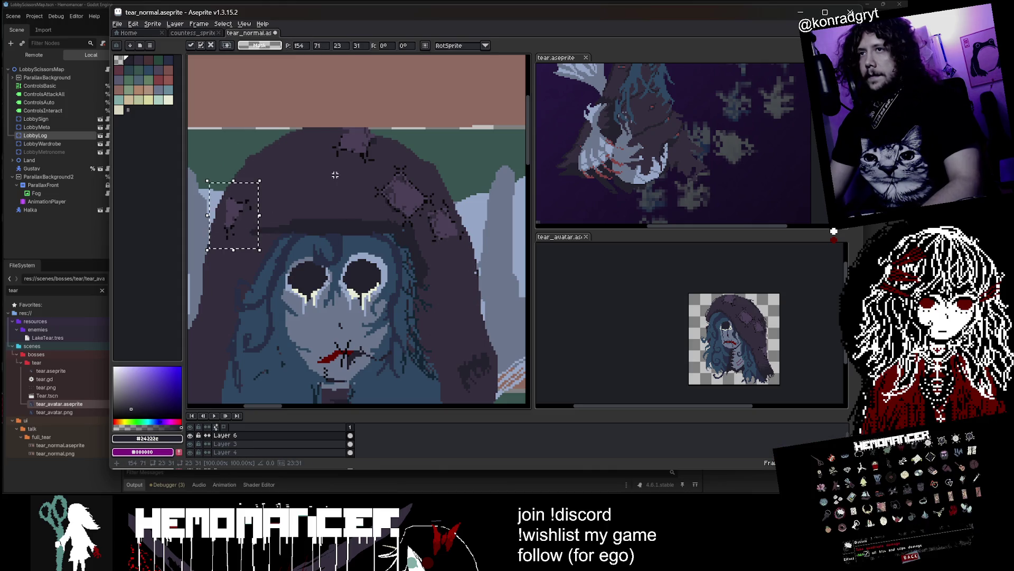
key("Return")
- Nudge the larger right-side hood patch down-left, then select the patch above the right eye
mouse_move(368, 167)
left_mouse_down()
mouse_move(476, 251)
mouse_move(364, 160)
left_mouse_up()
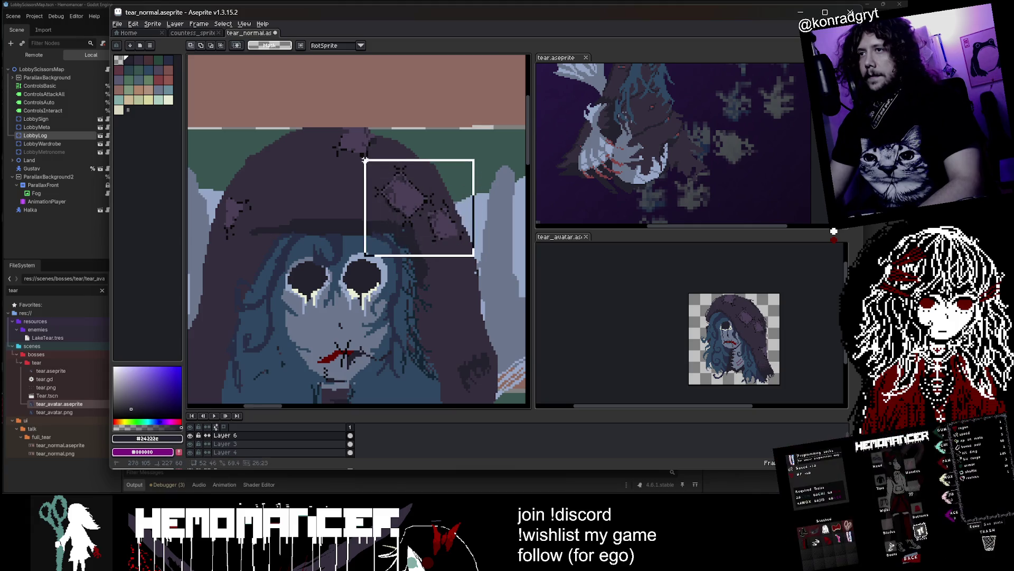
left_click_drag(424, 199, 413, 211)
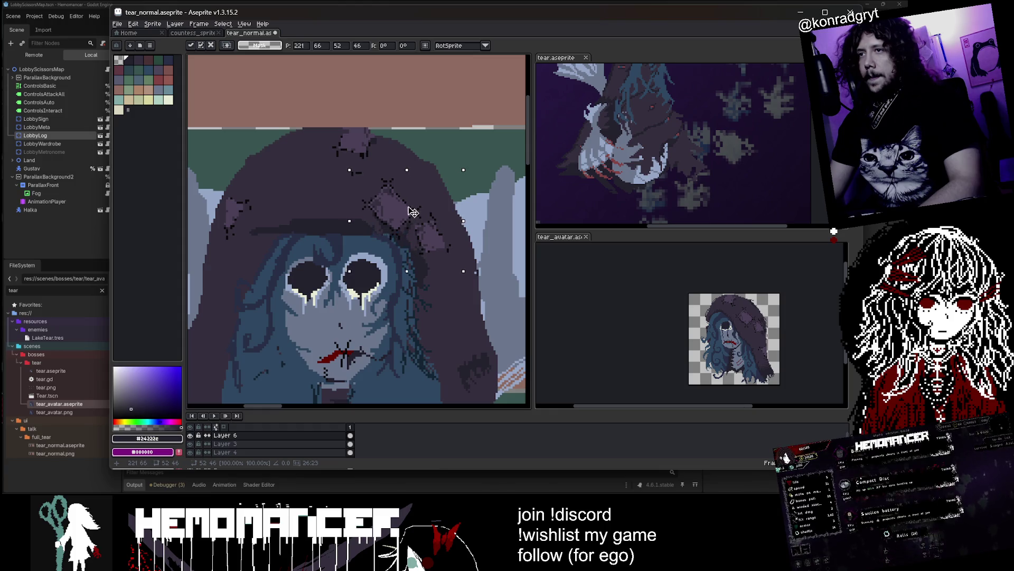
key("ctrl+d")
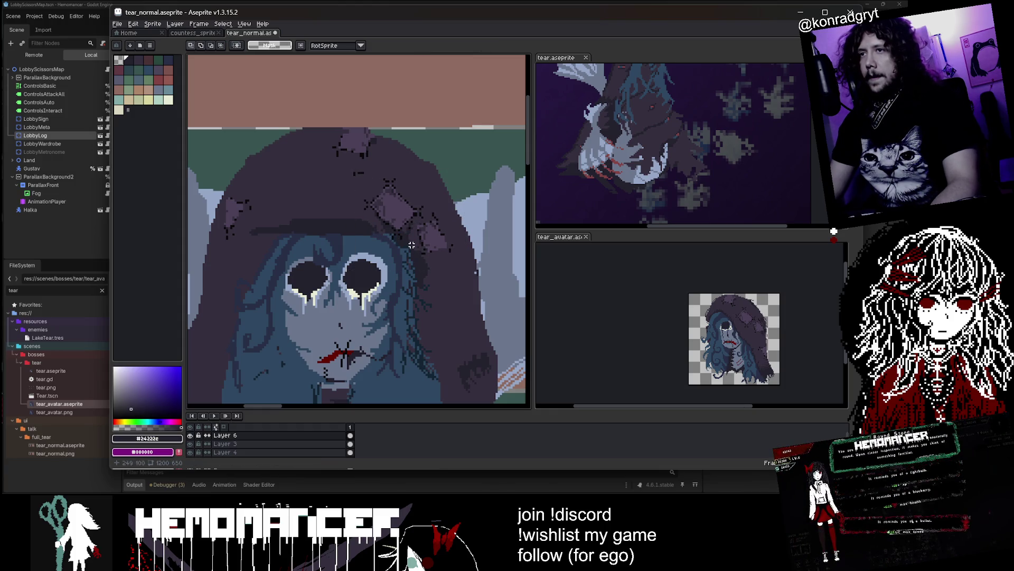
mouse_move(355, 171)
left_mouse_down()
mouse_move(472, 283)
mouse_move(457, 266)
mouse_move(339, 296)
mouse_move(370, 238)
mouse_move(442, 207)
left_mouse_up()
- Rotate the floating hood patch by about 41 degrees
scroll(338, 296, "down", 2)
scroll(339, 295, "up", 3)
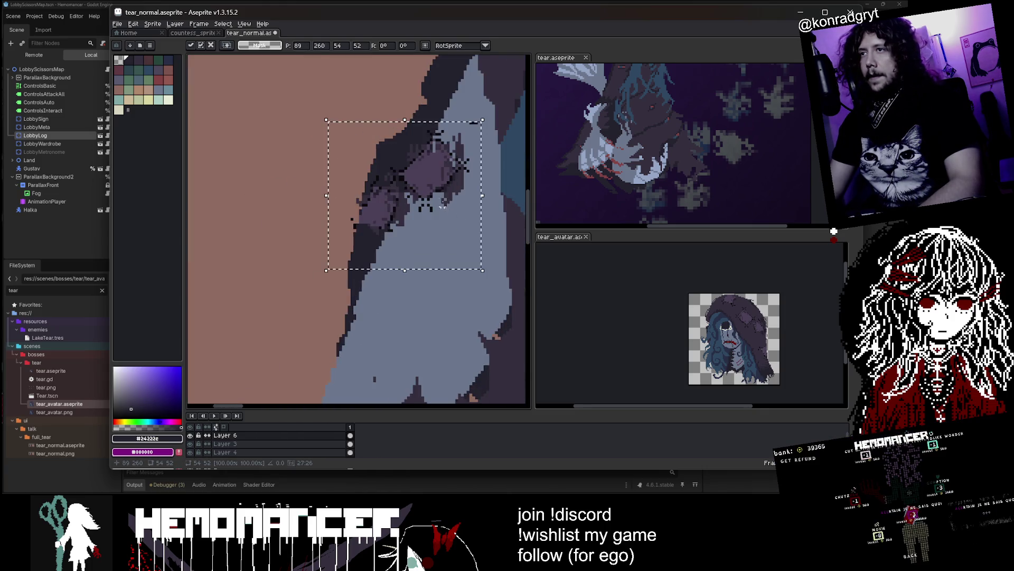
left_click_drag(435, 161, 365, 128)
scroll(400, 144, "down", 2)
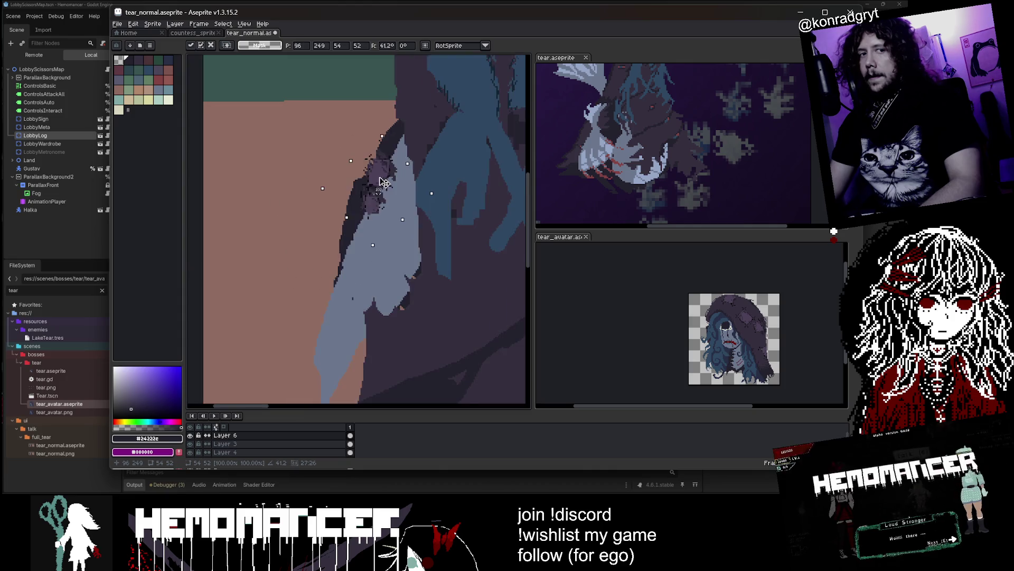
scroll(385, 182, "down", 3)
scroll(370, 164, "up", 1)
- Move the rotated patch onto the lower left of the hood and commit it
left_click_drag(388, 174, 357, 145)
scroll(359, 147, "up", 1)
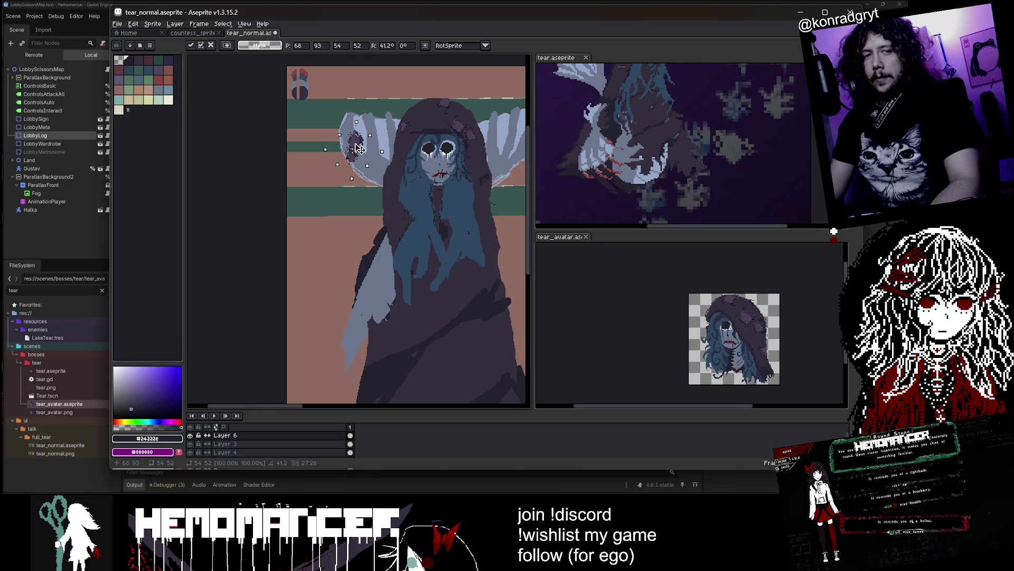
mouse_move(358, 143)
left_mouse_down()
mouse_move(421, 133)
mouse_move(391, 175)
mouse_move(351, 311)
mouse_move(331, 297)
left_mouse_up()
scroll(421, 133, "up", 2)
scroll(421, 133, "up", 1)
scroll(343, 312, "down", 2)
scroll(338, 307, "up", 2)
scroll(331, 297, "down", 2)
key("Return")
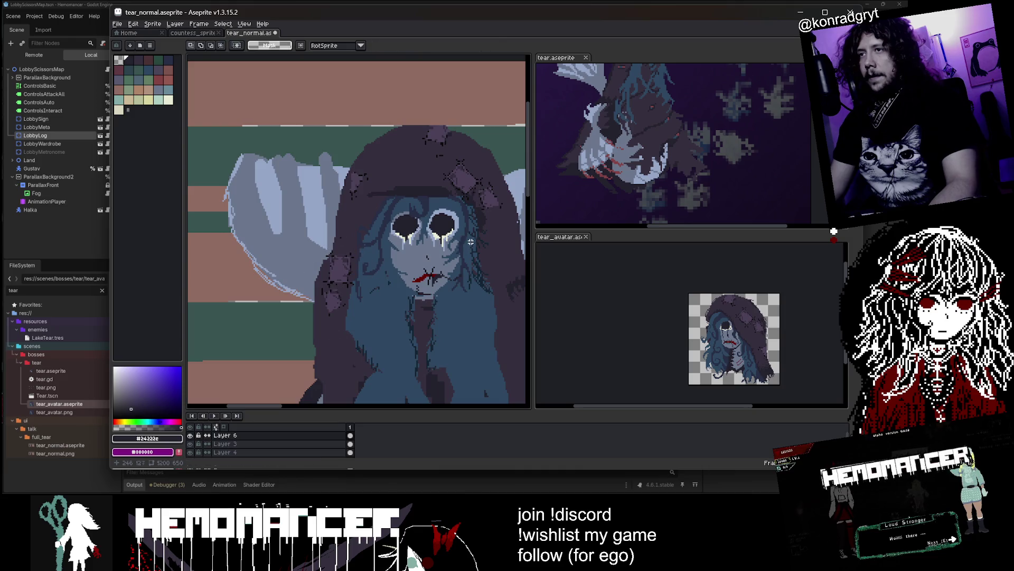
scroll(442, 163, "down", 1)
key("b")
scroll(441, 162, "up", 3)
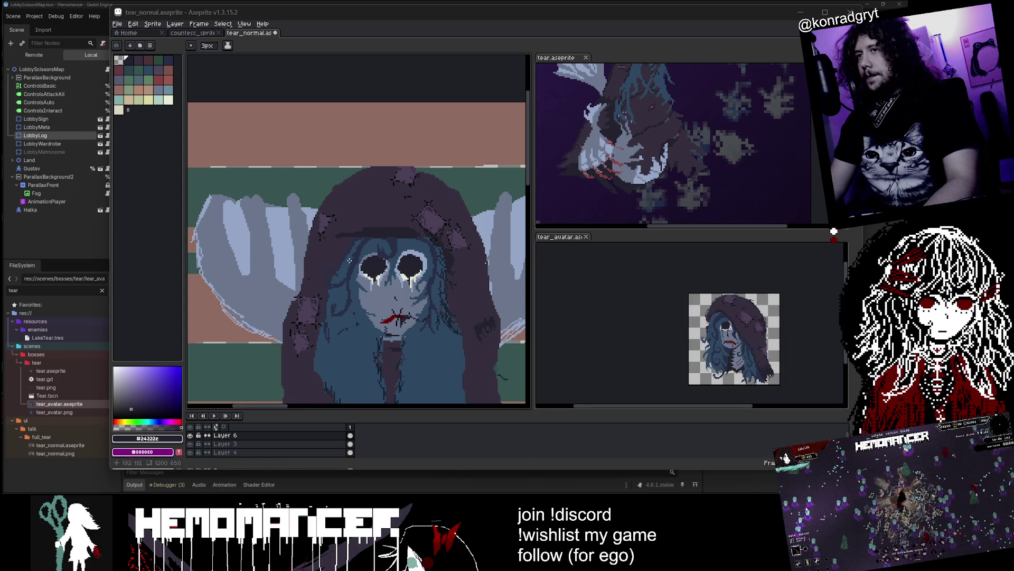
- Sample the hood's dark purple and darker brim colours for the Pencil
scroll(320, 285, "up", 2)
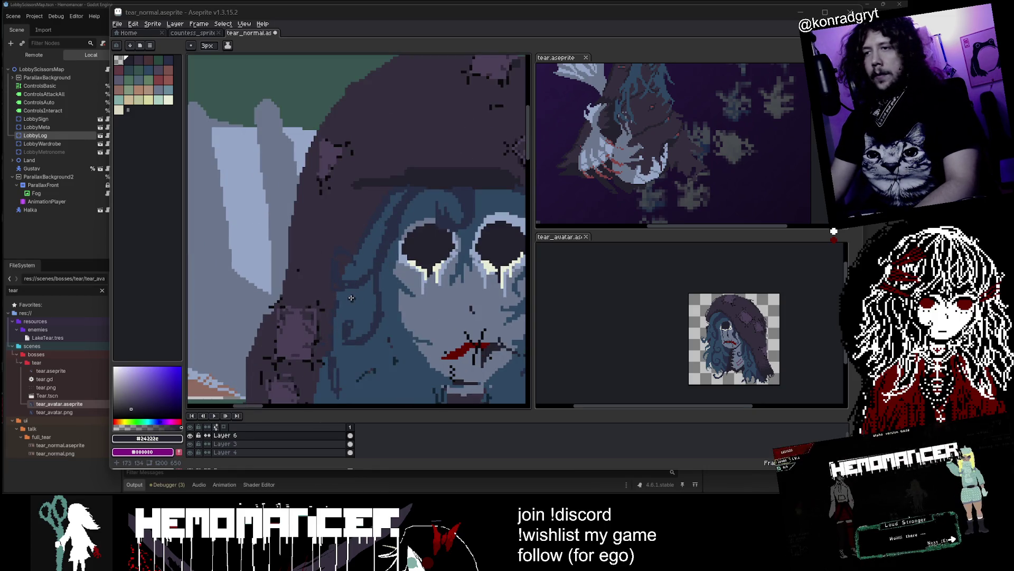
scroll(422, 177, "down", 1)
key("i")
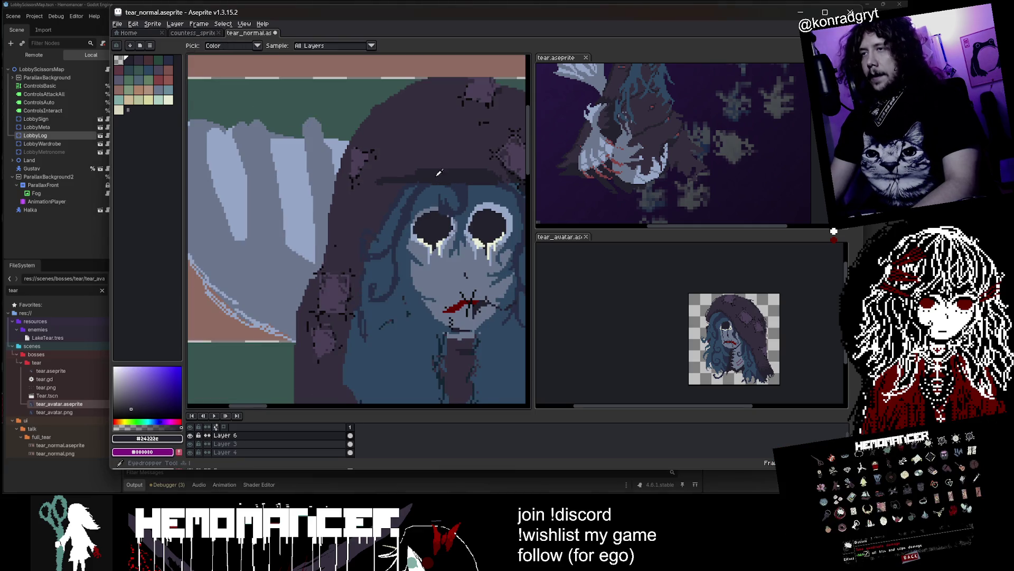
left_click(484, 167)
key("b")
scroll(440, 199, "up", 3)
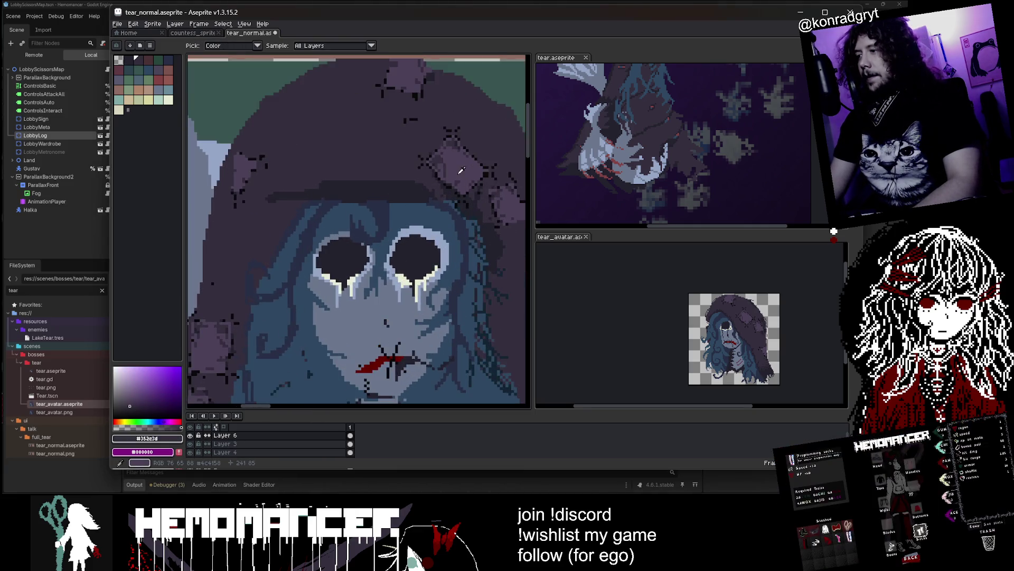
left_click(428, 198, "alt")
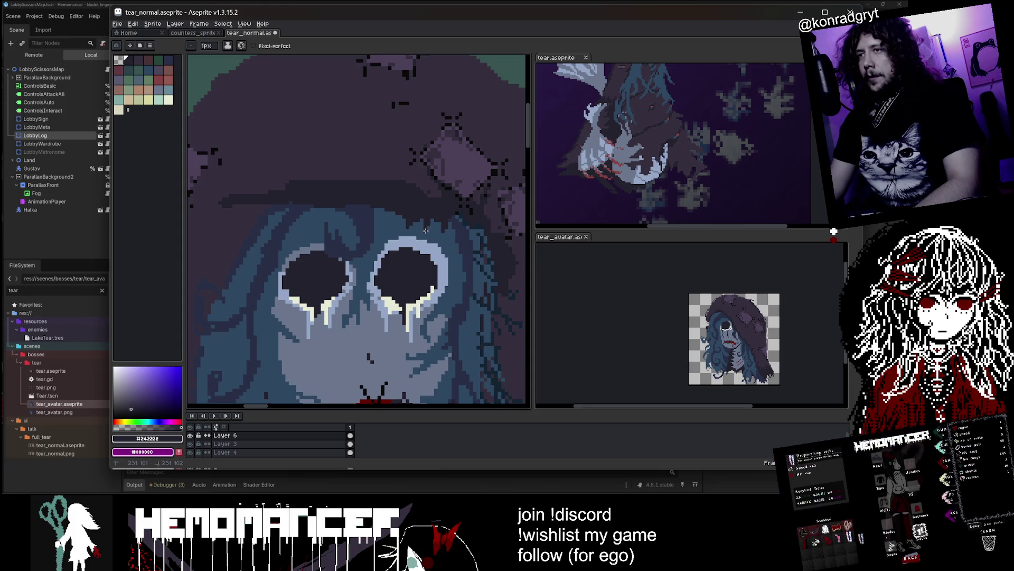
- Pick the hood's purple #352e3d from the artwork for pencil drawing
scroll(435, 220, "down", 3)
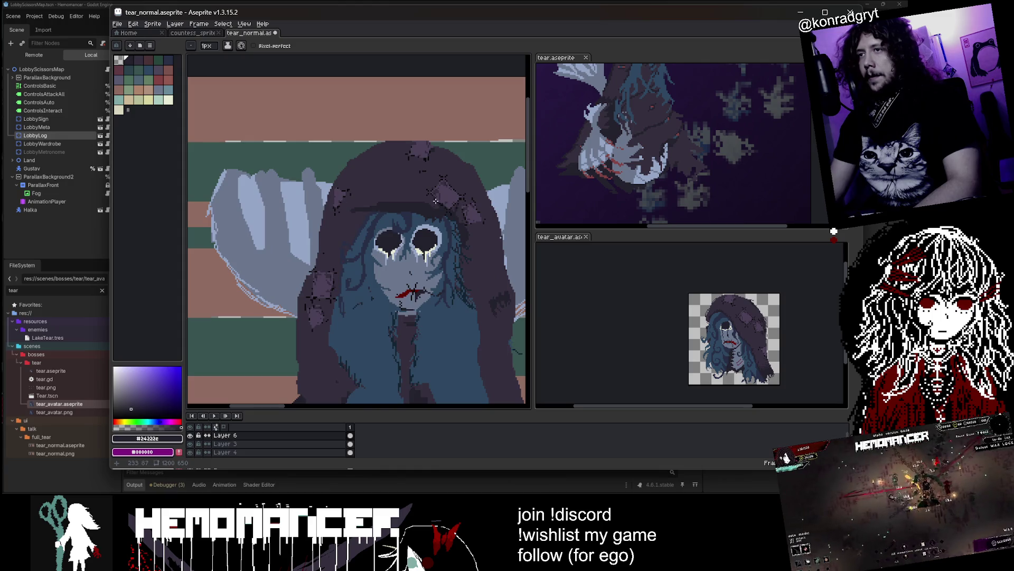
key("shift+u")
key("i")
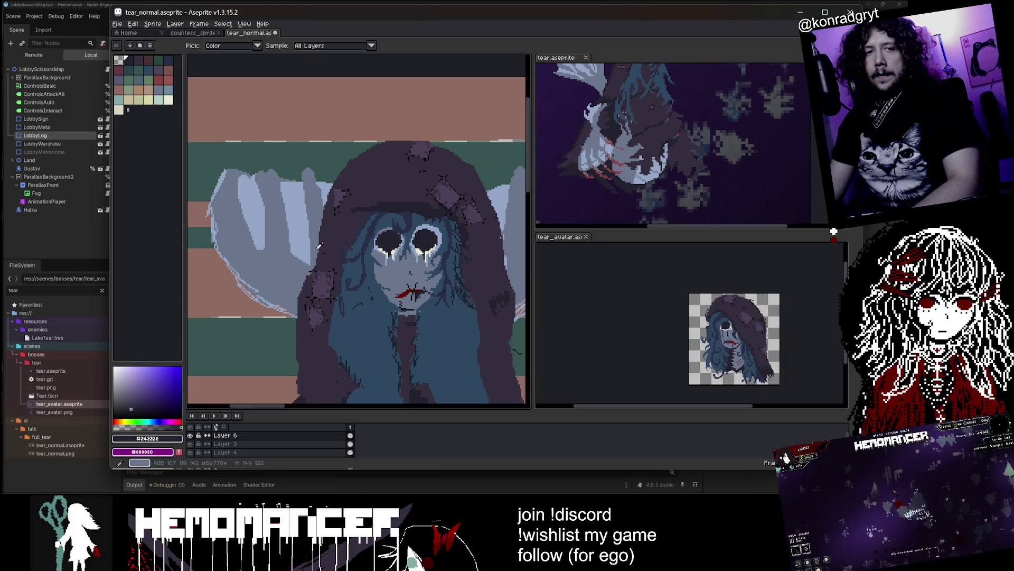
scroll(320, 238, "up", 2)
left_click(376, 188)
scroll(376, 196, "up", 2)
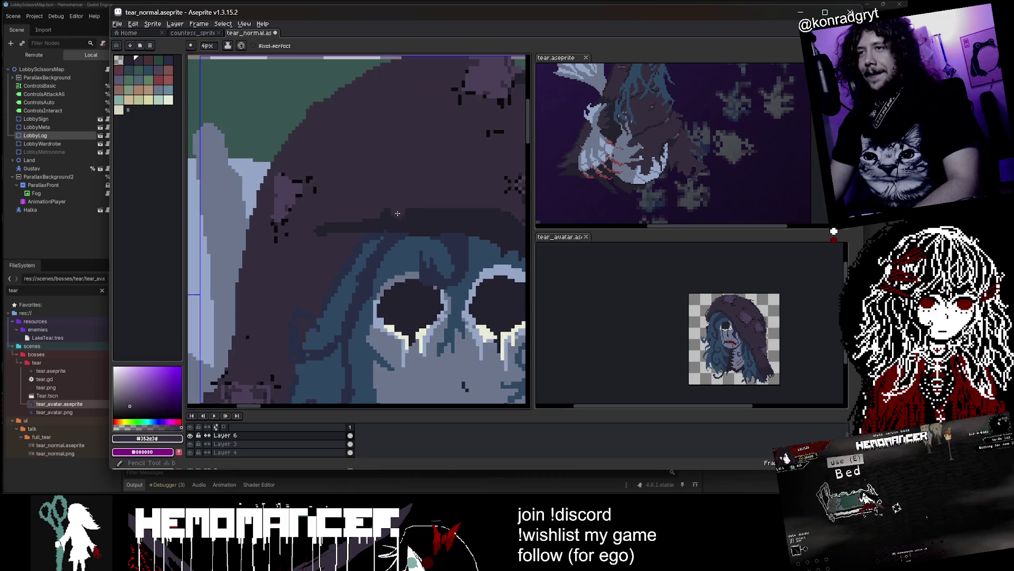
key("b")
- Switch the Pencil to the darker #24222e hood shade
scroll(376, 202, "down", 2)
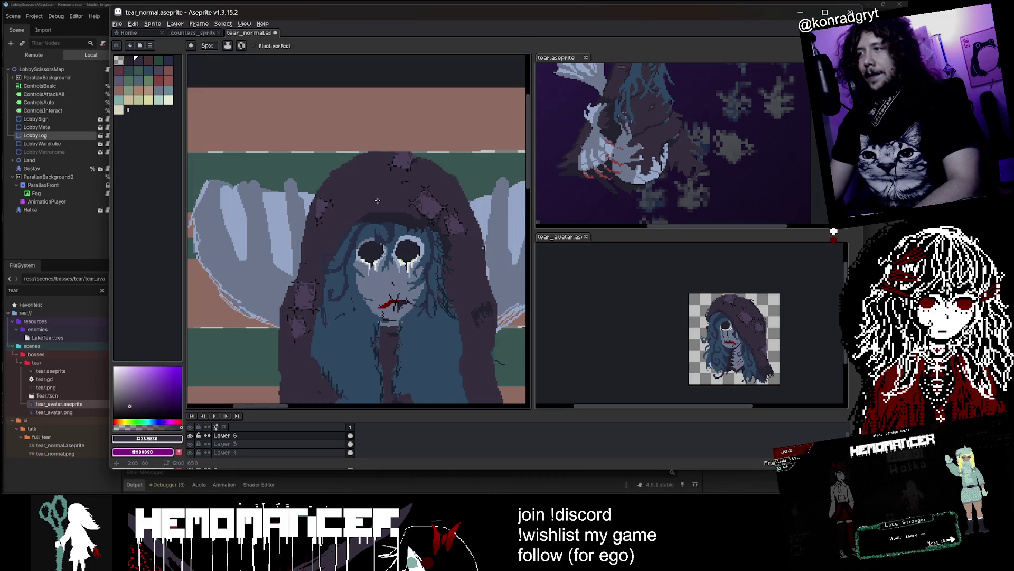
scroll(378, 201, "up", 2)
key("i")
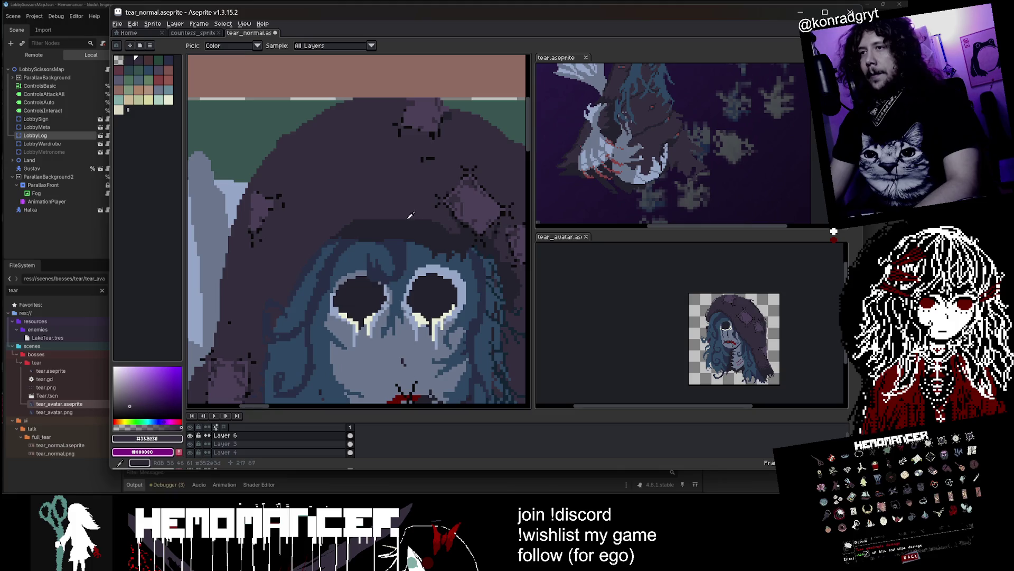
left_click(356, 229)
key("b")
scroll(338, 235, "up", 1)
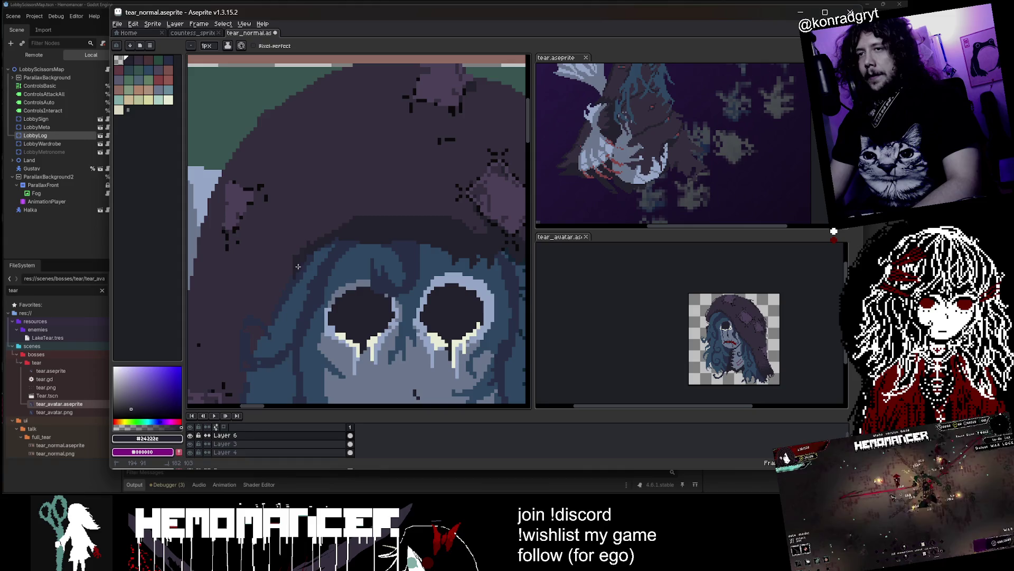
- Enlarge the brush to 3px, then shrink it back to 1px
key("b")
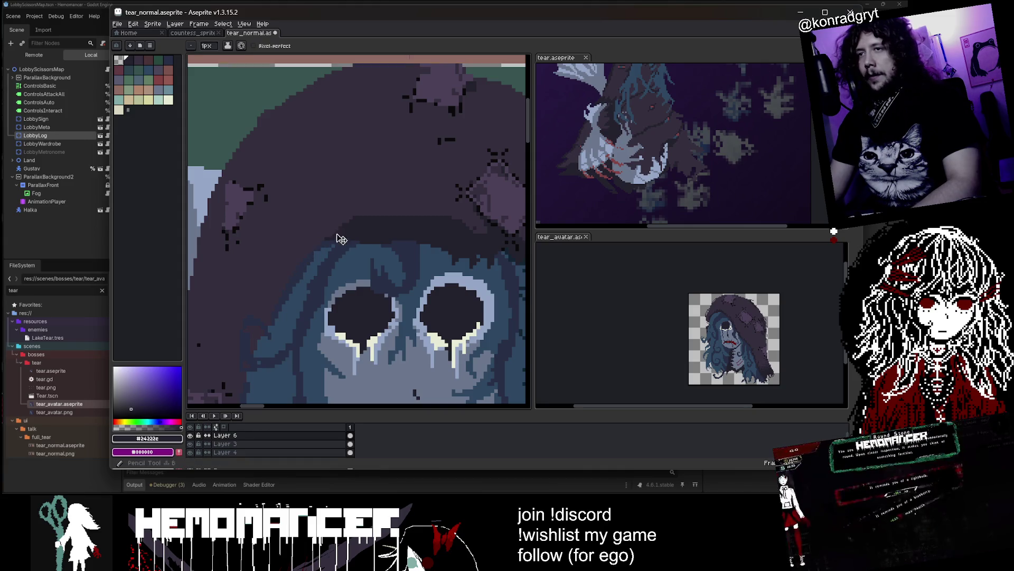
key("plus")
key("plus")
key("minus")
key("minus")
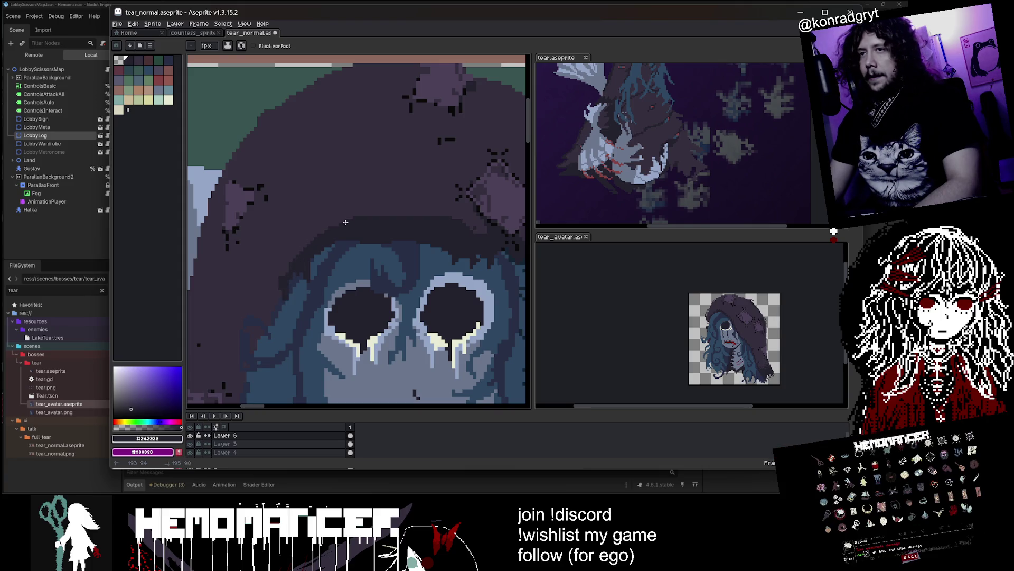
scroll(402, 210, "down", 2)
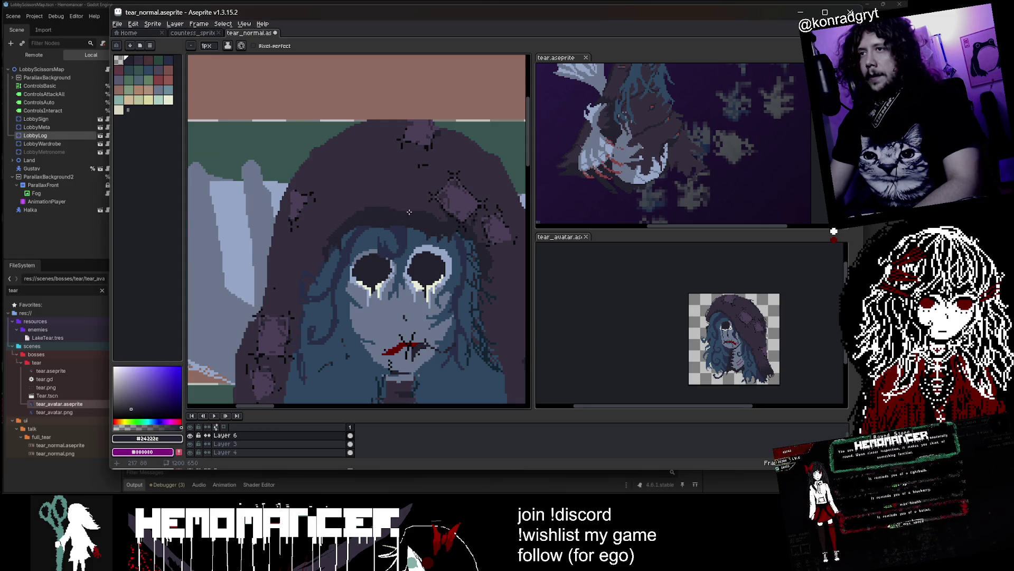
scroll(409, 211, "down", 1)
scroll(403, 204, "up", 1)
- Pan to the hood's upper left and save tear_normal.aseprite
left_click_drag(295, 126, 304, 155)
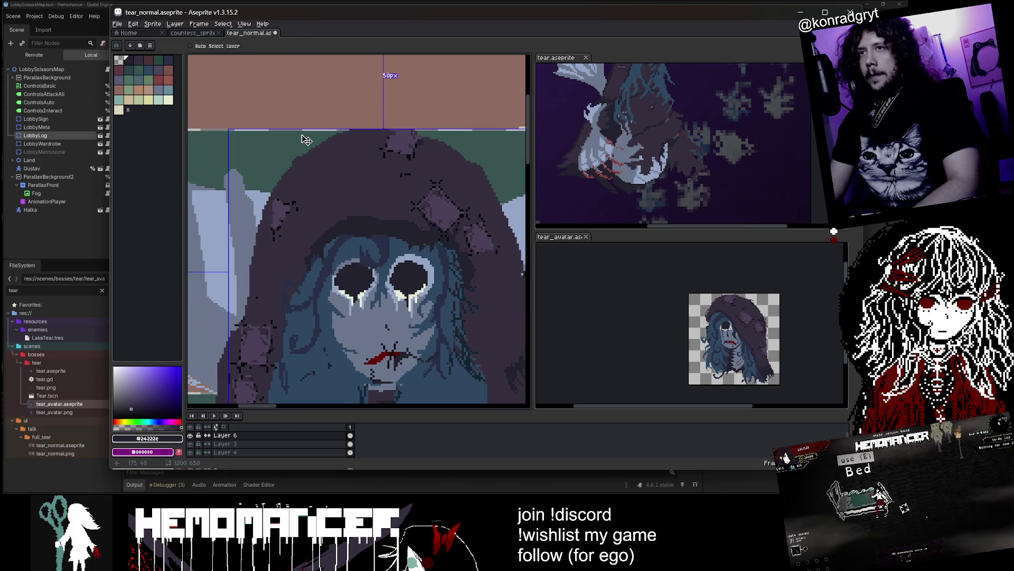
key("ctrl+s")
scroll(351, 162, "down", 3)
scroll(351, 161, "up", 3)
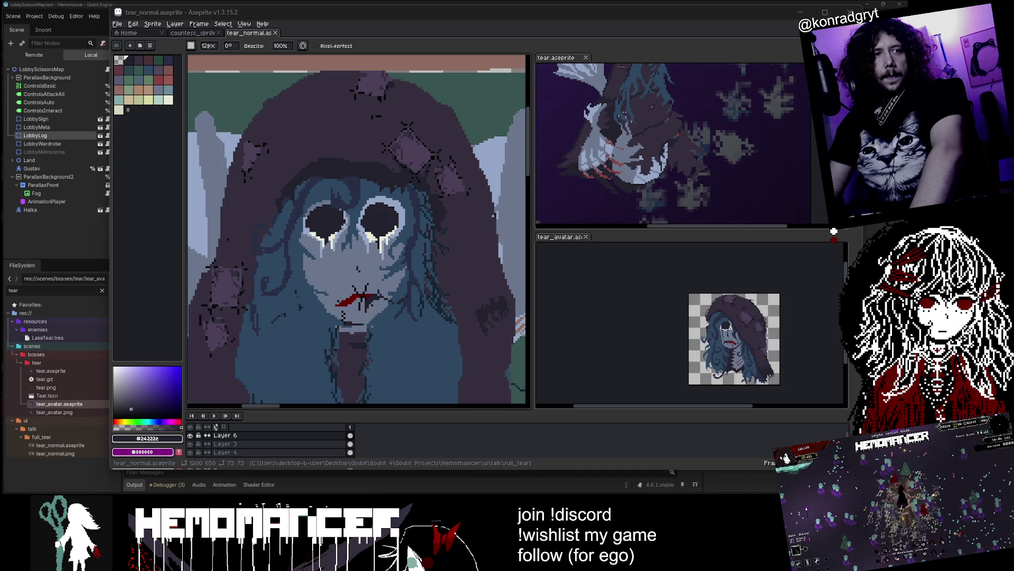
- Bring up the Twitch stream preview and enlarge it to reveal the chat
key("alt+Tab")
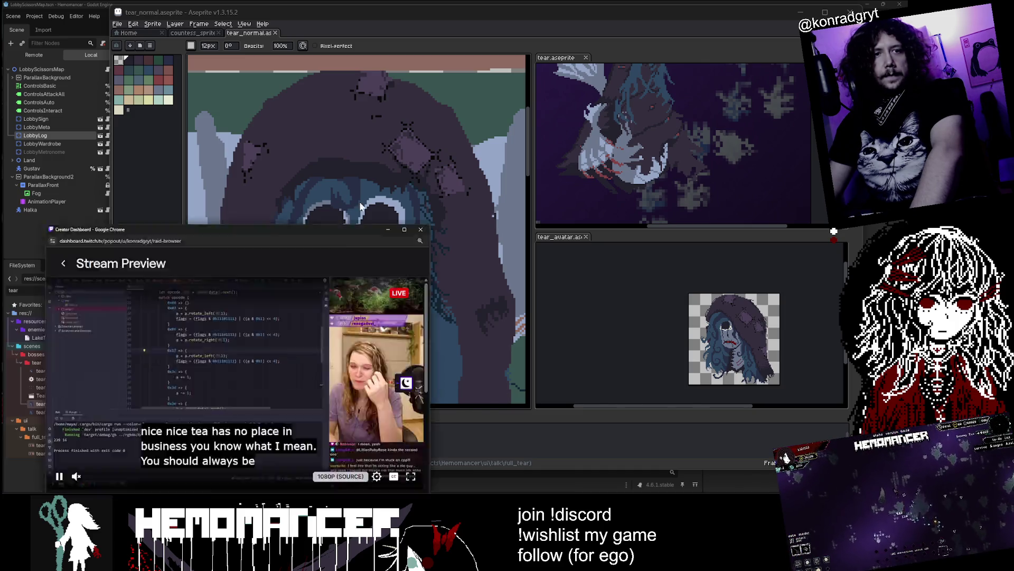
left_click_drag(565, 364, 690, 439)
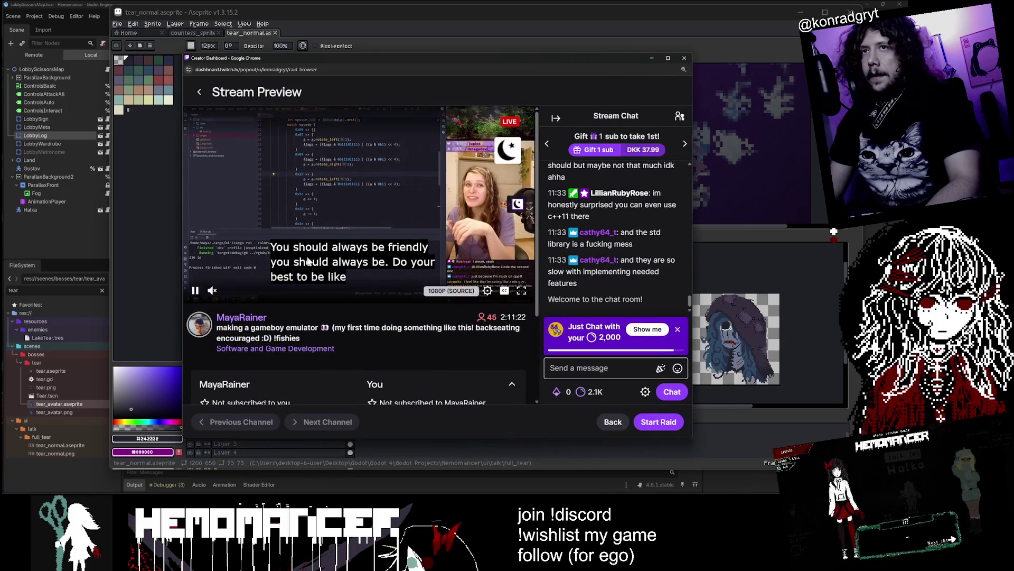
scroll(282, 325, "down", 1)
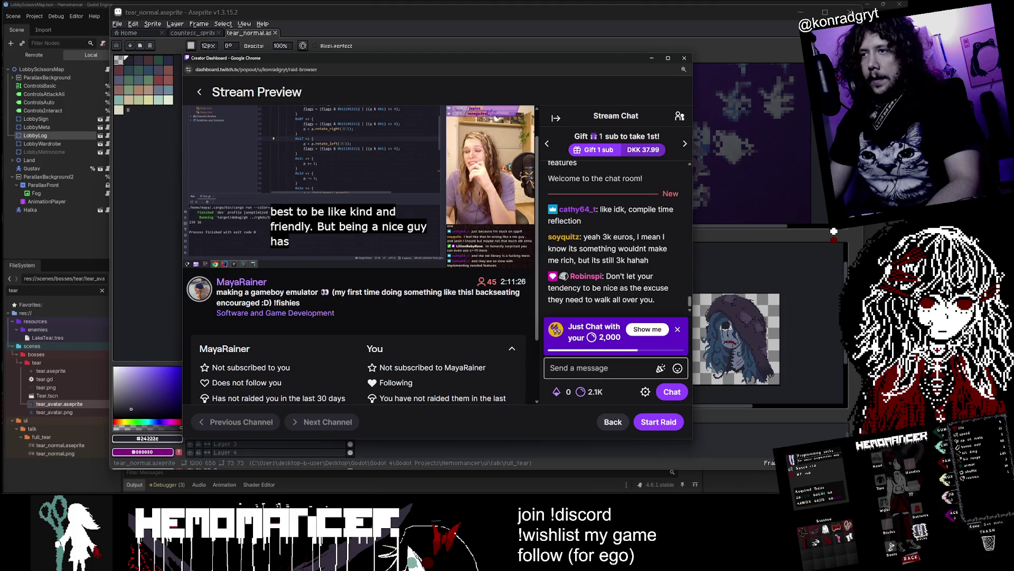
left_click_drag(465, 298, 281, 292)
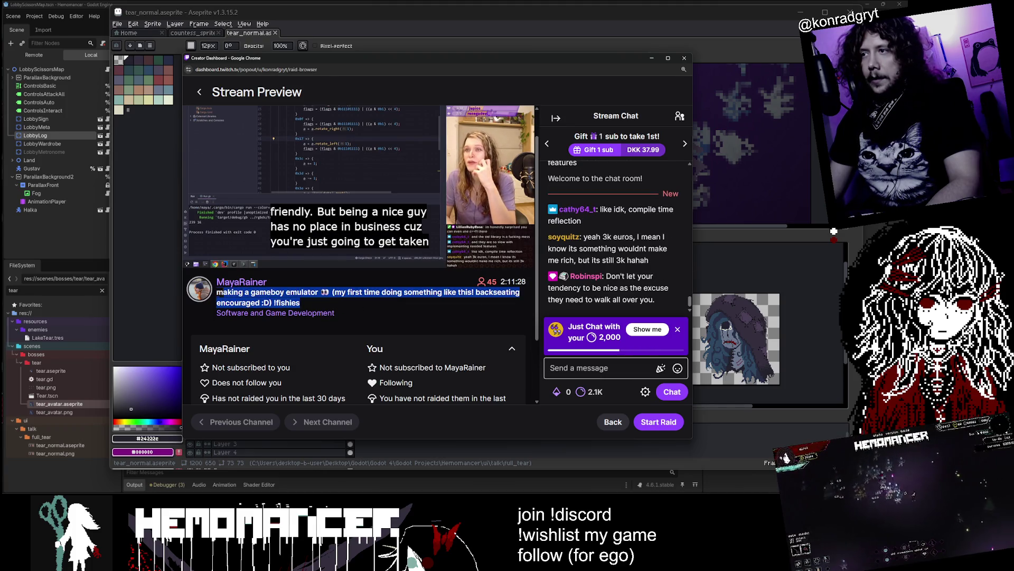
left_click(345, 310)
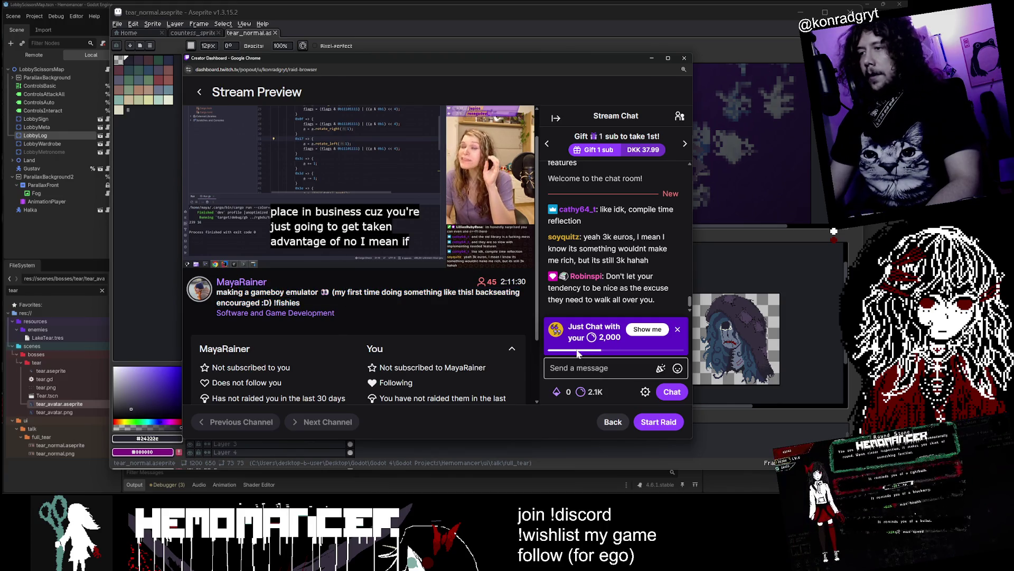
- Dismiss the chat promo card, start the raid, and minimise the dashboard window
left_click(678, 249)
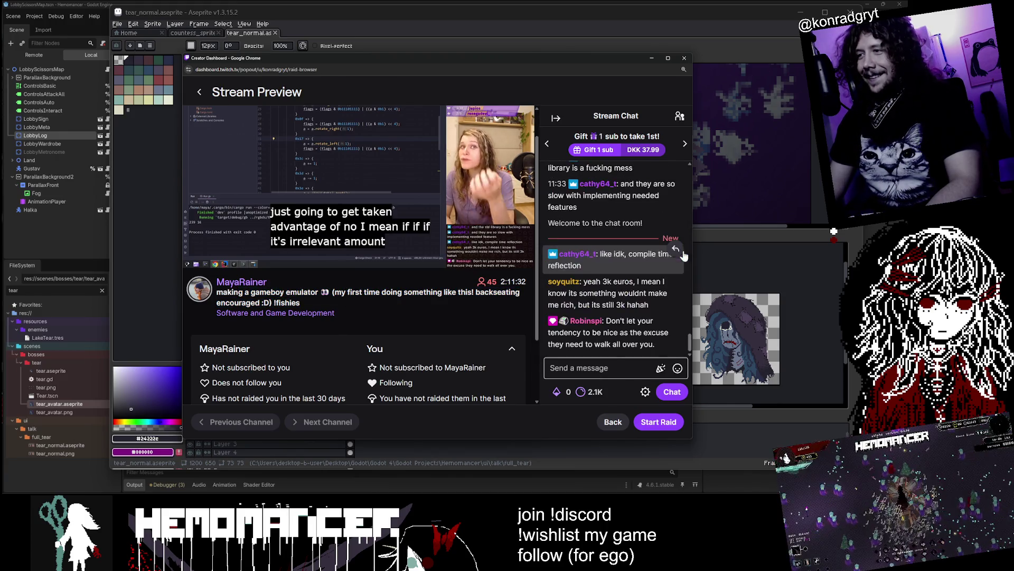
left_click(668, 430)
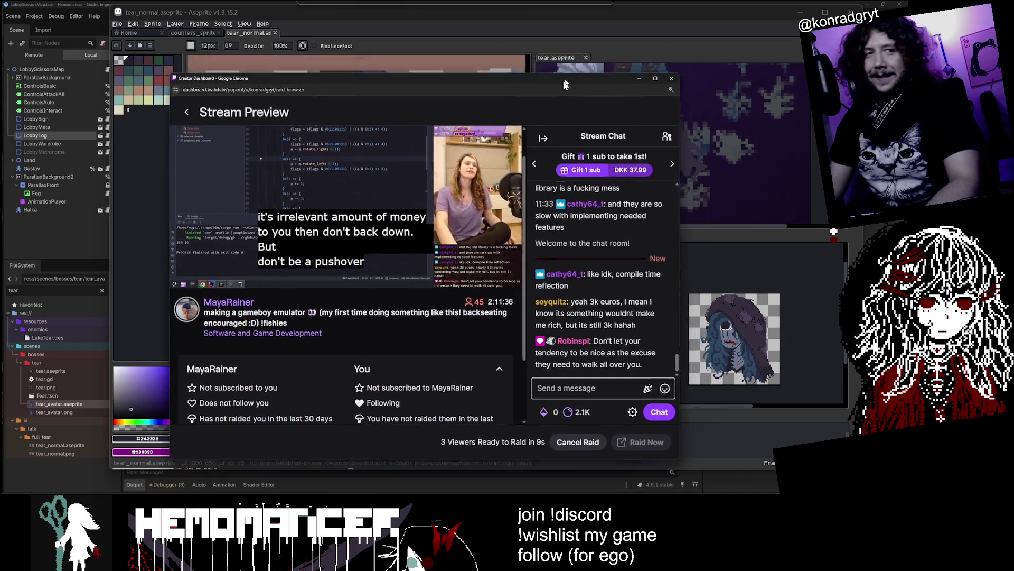
left_click(651, 58)
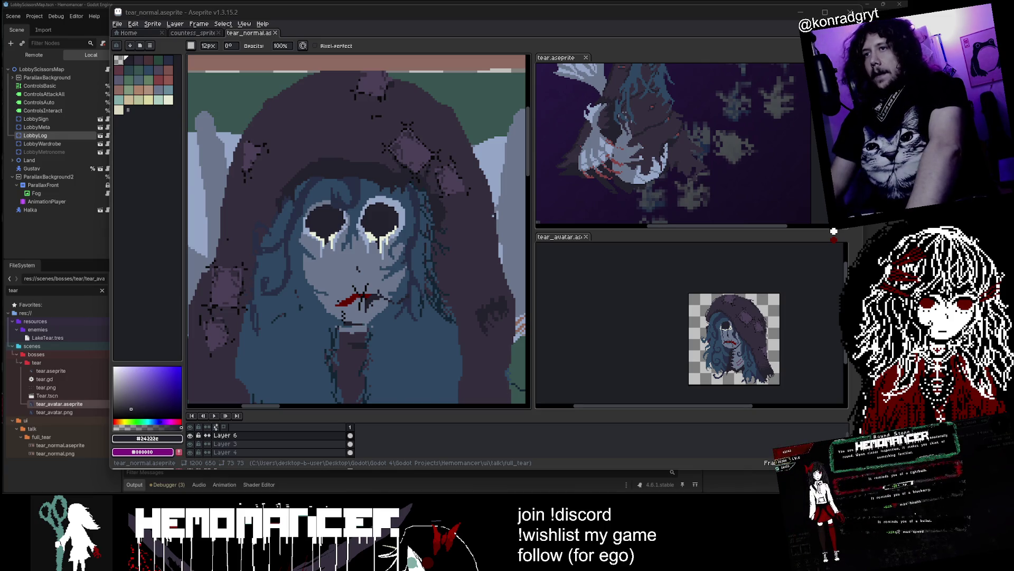
- Restore and minimise Aseprite to Godot, then return to it with tear.aseprite active
left_click(804, 15)
left_click(804, 13)
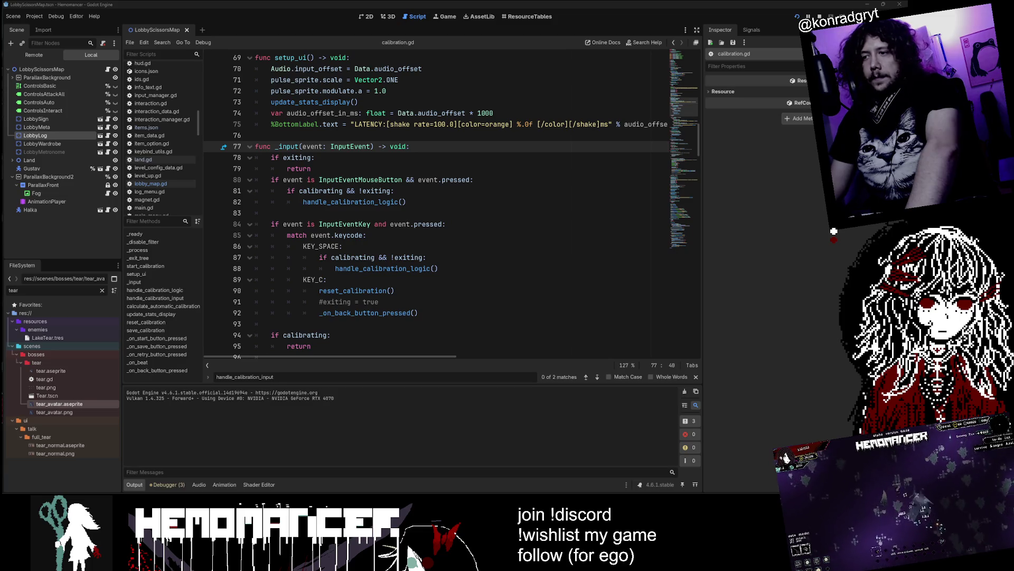
key("alt+Tab")
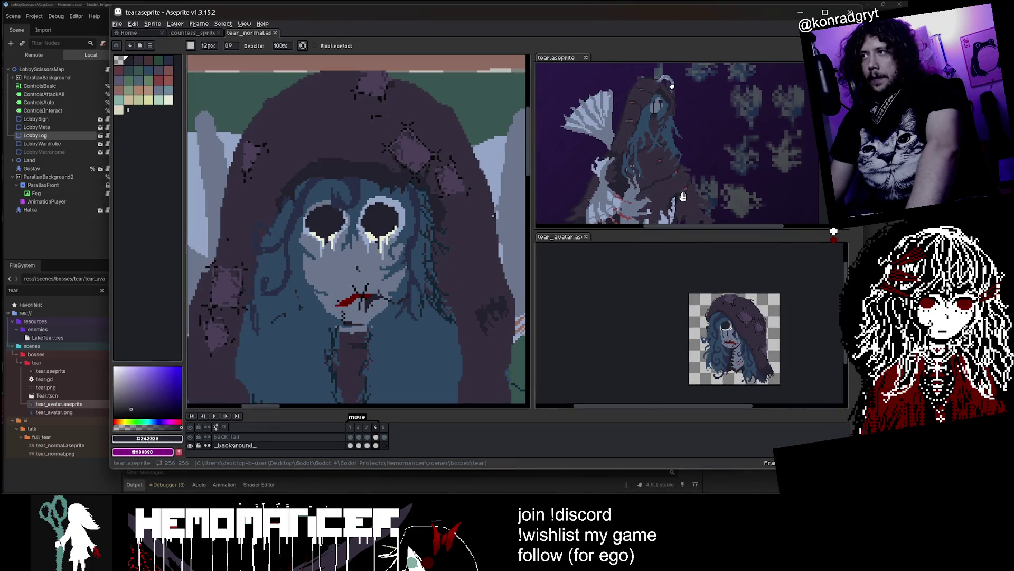